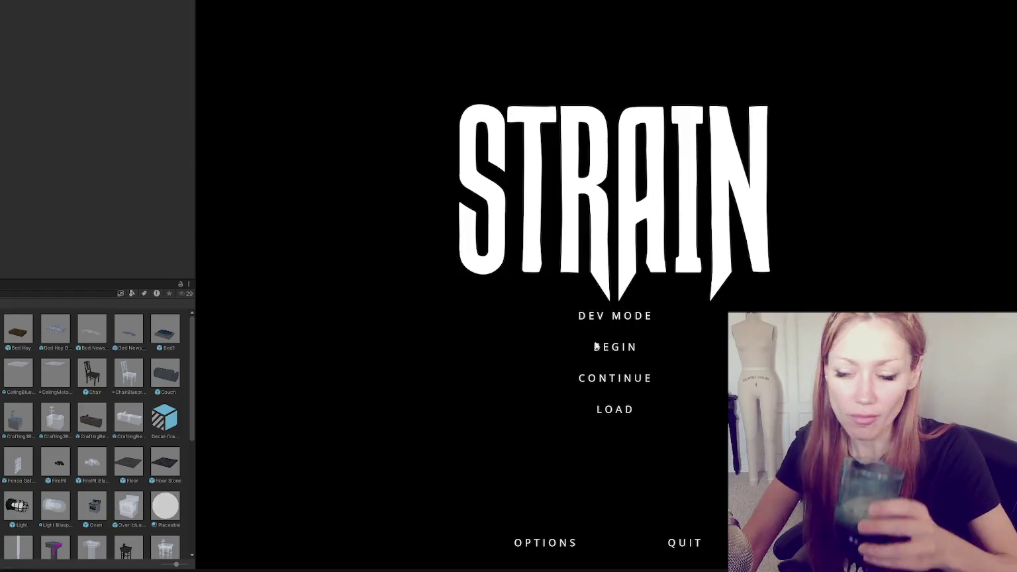
- Start Strain in DEV MODE, toggle the pause menu, and show the buildable items grid
click(598, 321)
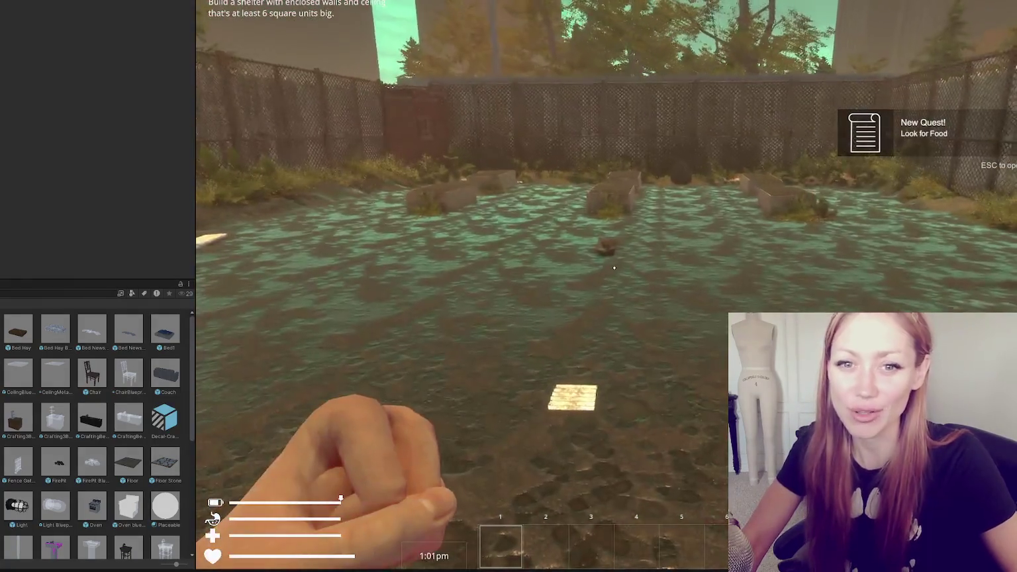
key(Escape)
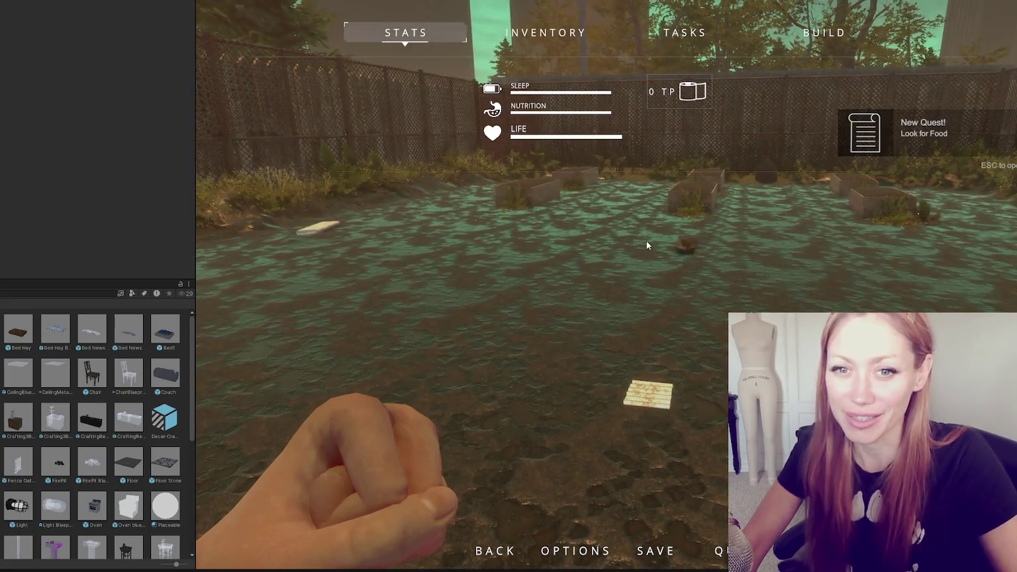
key(Escape)
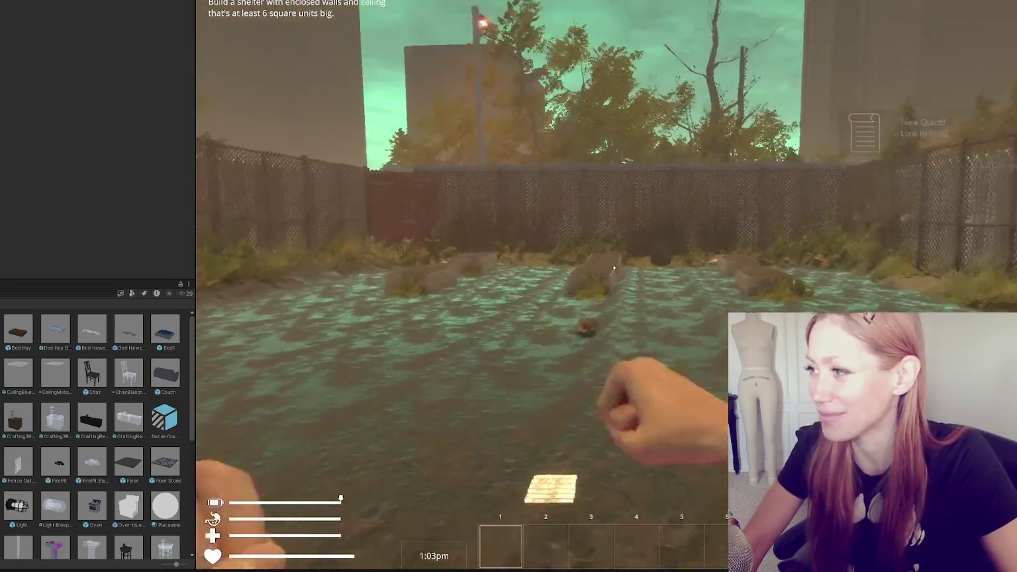
key(Escape)
click(817, 44)
- Scroll back and forth through the build menu's placeable pieces
scroll(544, 287, down, 1)
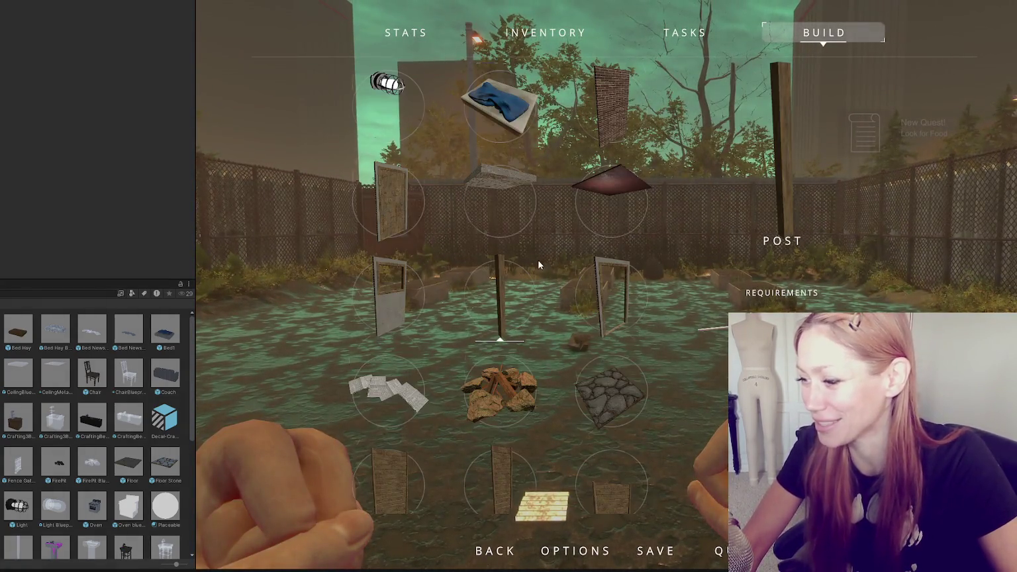
scroll(537, 259, down, 2)
scroll(573, 244, down, 1)
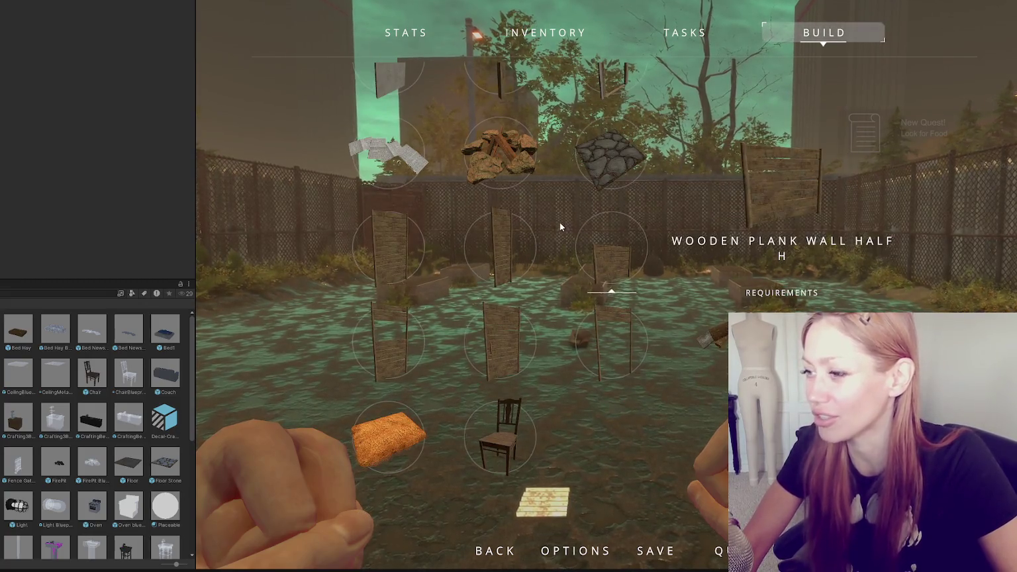
scroll(558, 218, up, 3)
scroll(627, 224, down, 1)
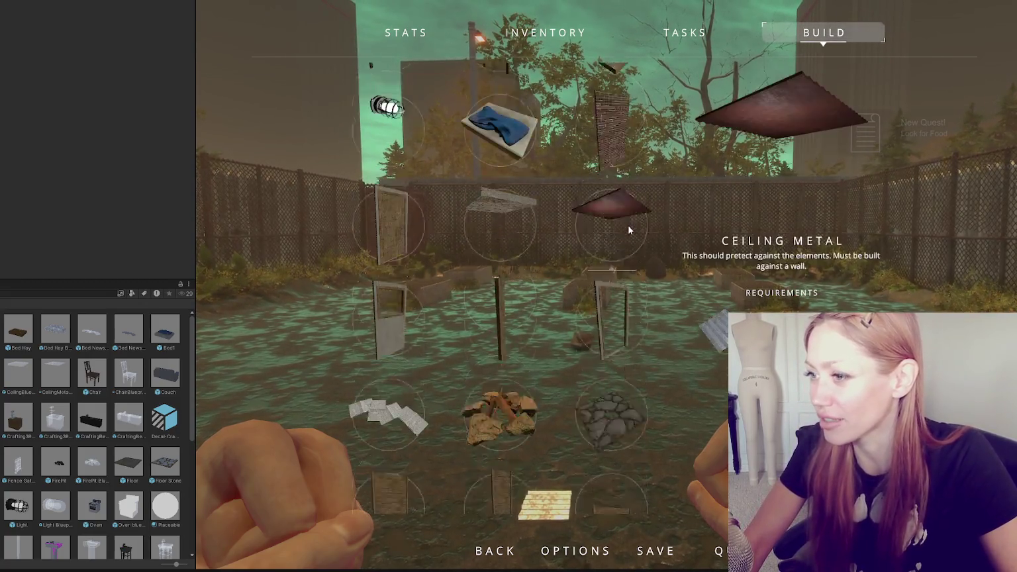
scroll(462, 256, down, 1)
scroll(462, 256, down, 2)
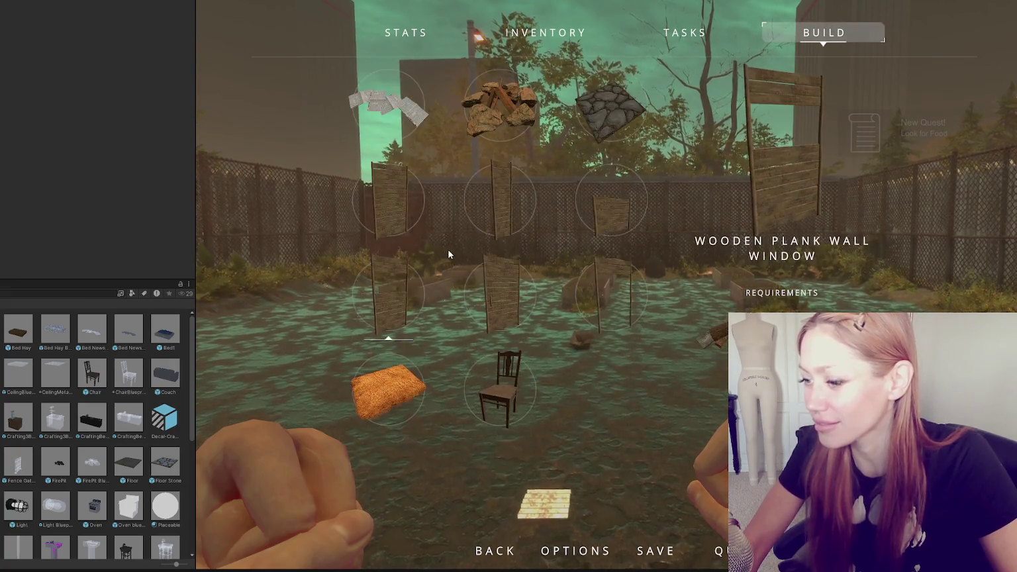
scroll(448, 249, up, 2)
- Widen the Game view, browse the pieces further, and select Floor
drag(196, 232, 1, 231)
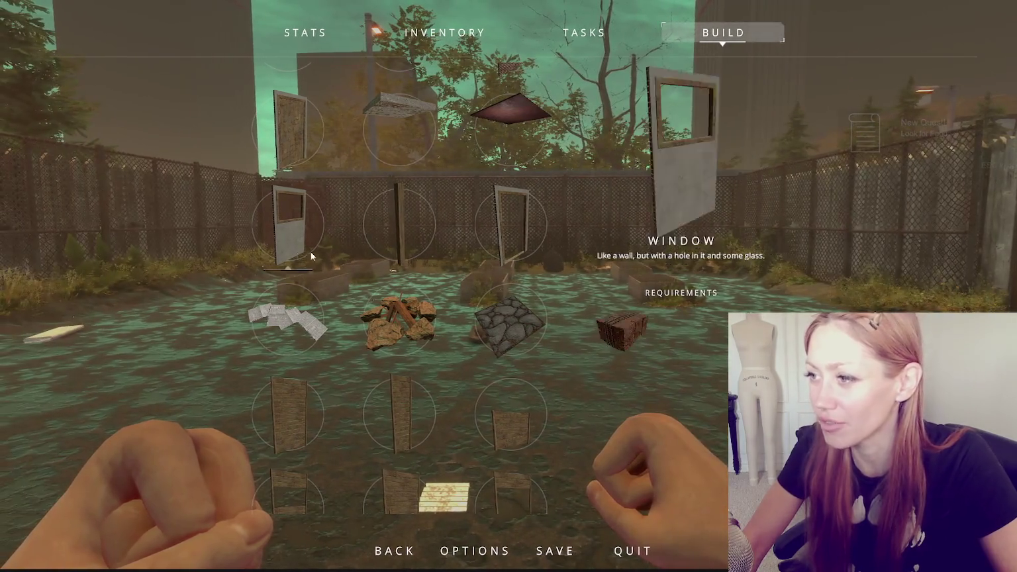
scroll(513, 239, up, 2)
scroll(515, 235, down, 2)
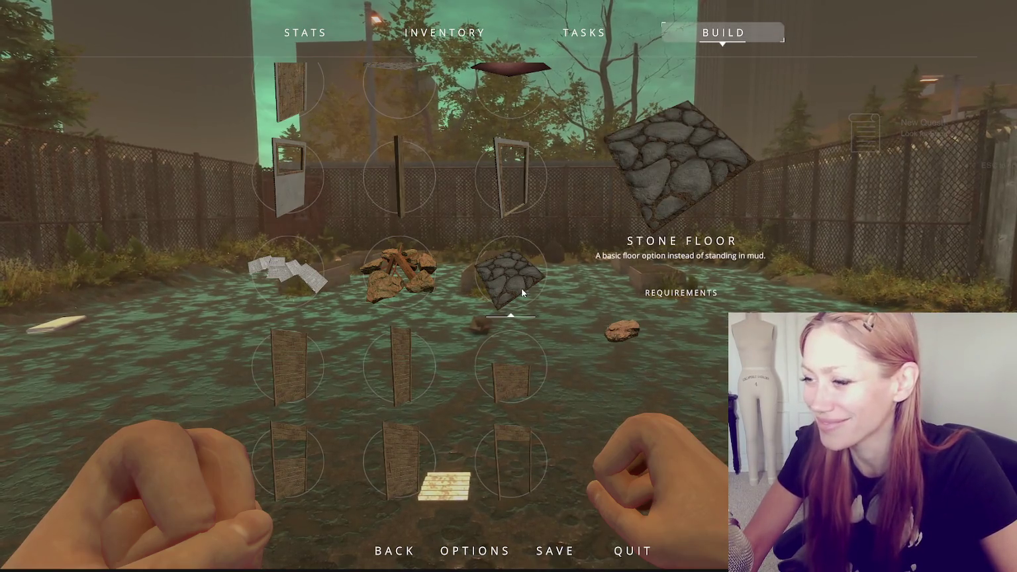
scroll(564, 271, down, 1)
scroll(483, 296, down, 1)
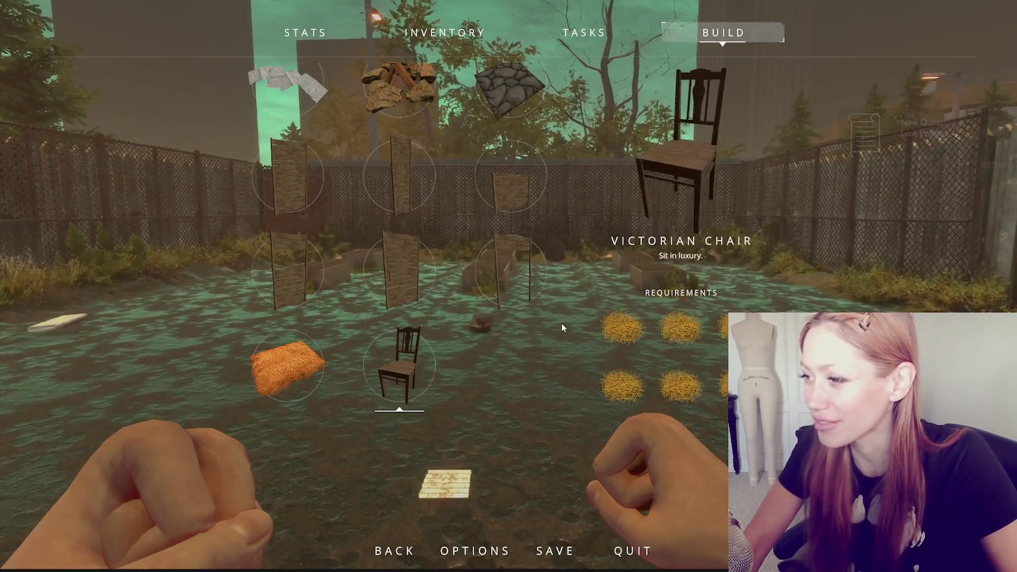
scroll(543, 284, up, 3)
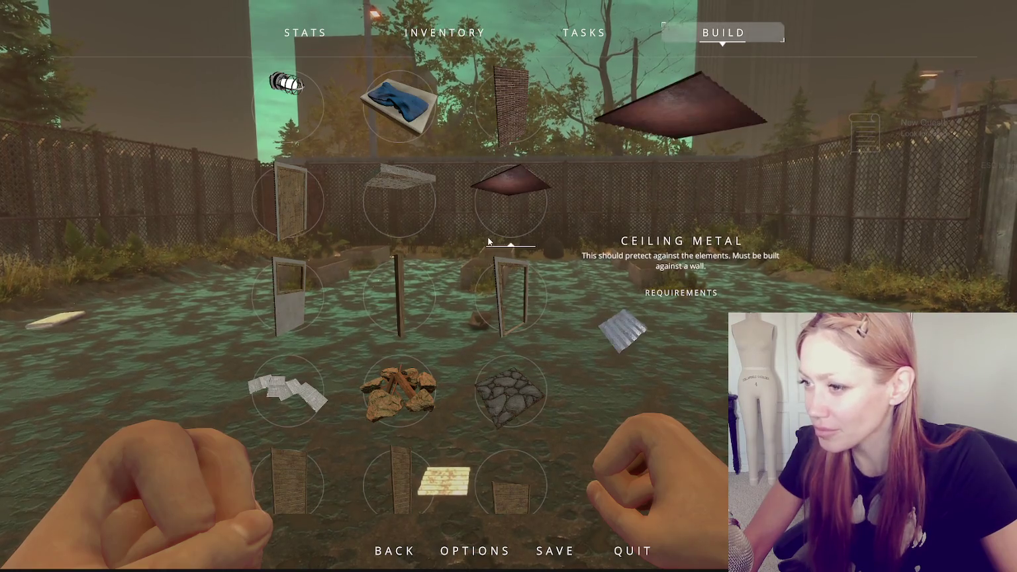
scroll(489, 241, up, 1)
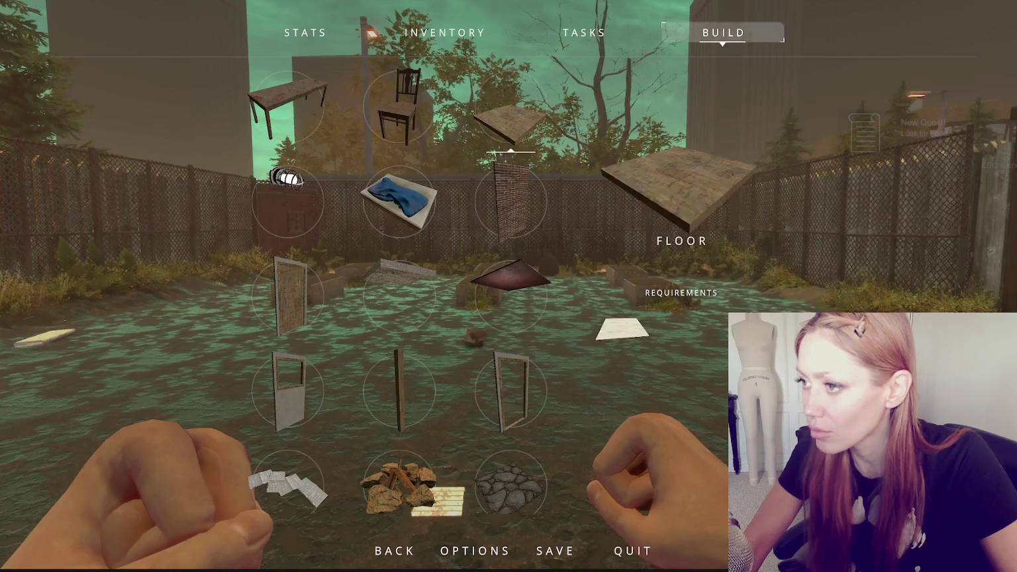
click(508, 122)
- Leave build mode and pick up the bricks from the pallet
key(Escape)
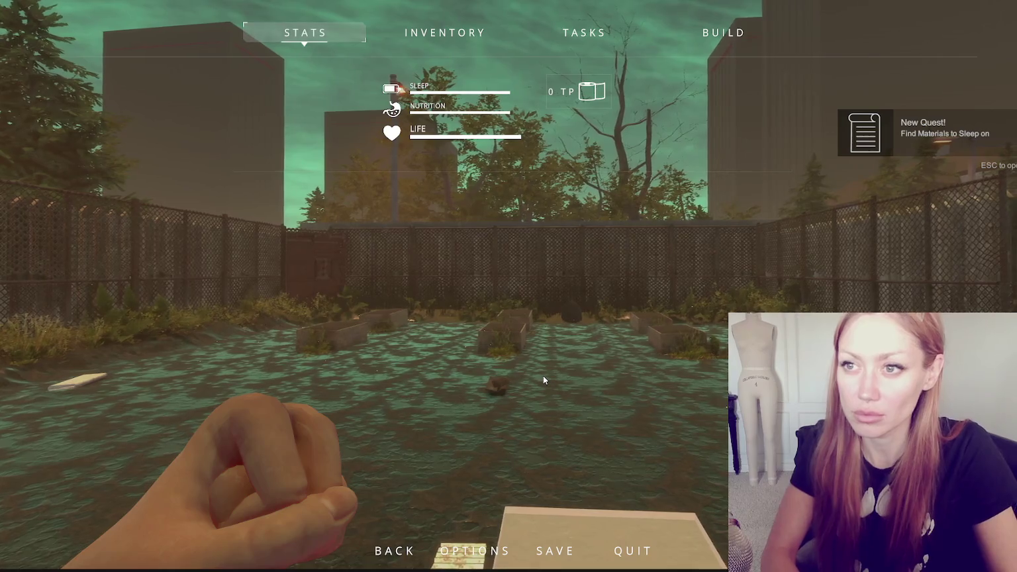
key(Escape)
key(Escape)
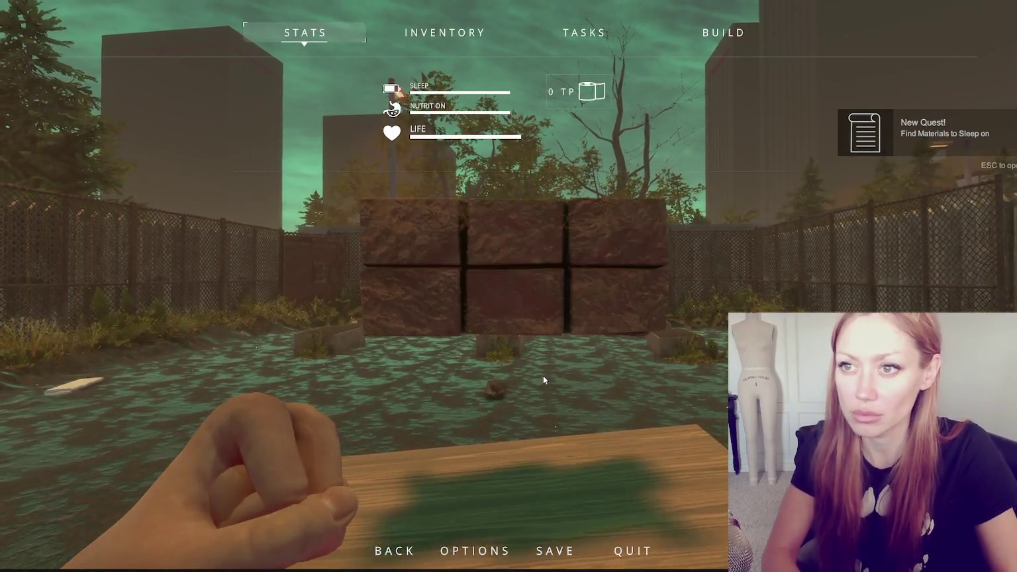
key(Escape)
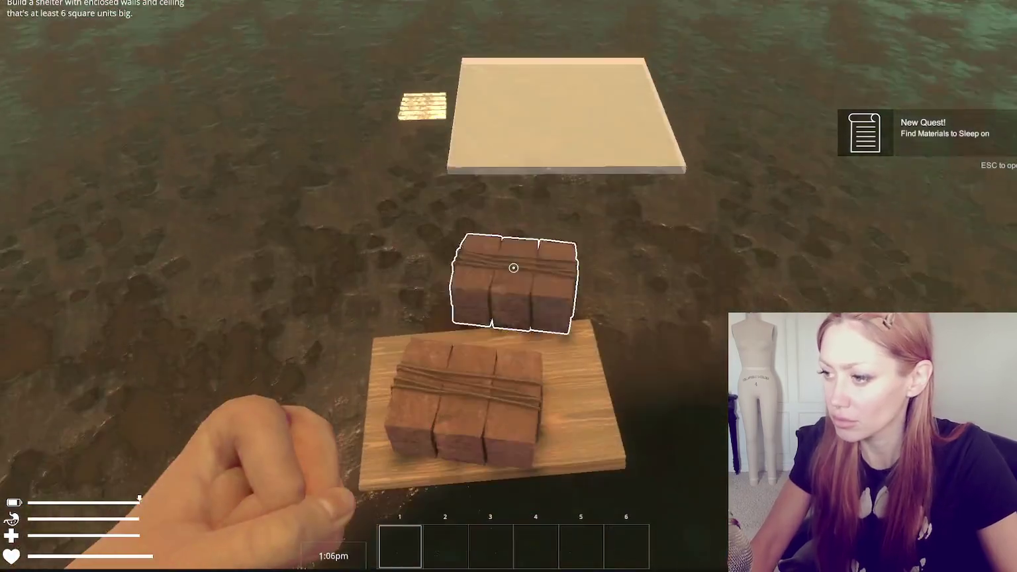
click(512, 268)
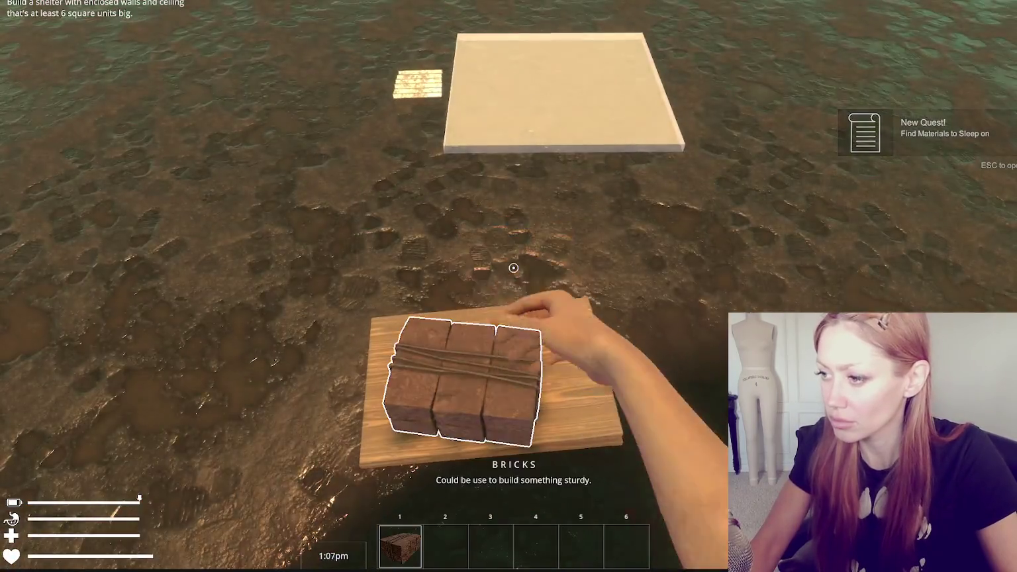
- Choose Bed from the BUILD list, place it on the ground, and dismiss the pause menu
key(Escape)
click(724, 33)
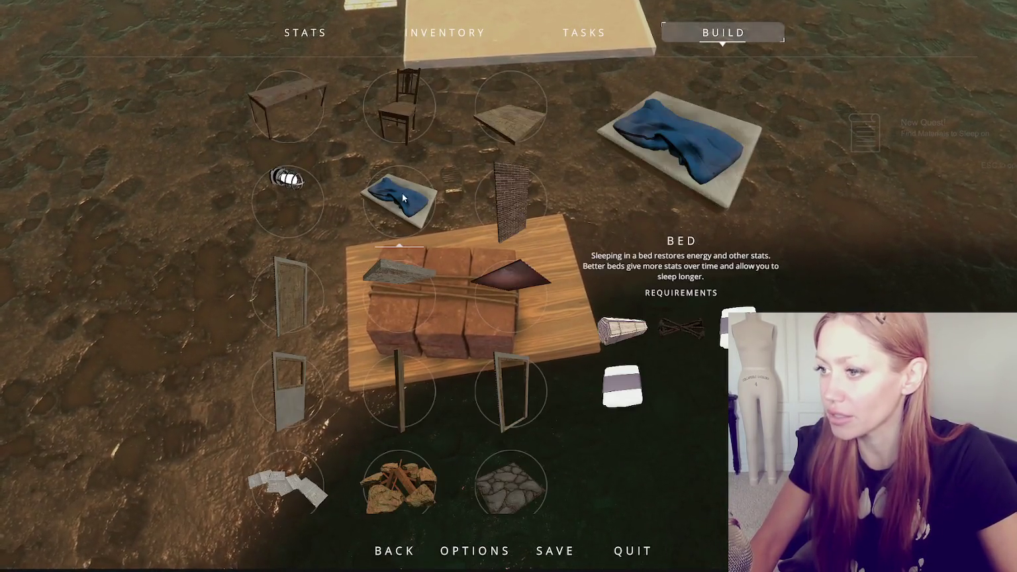
click(681, 136)
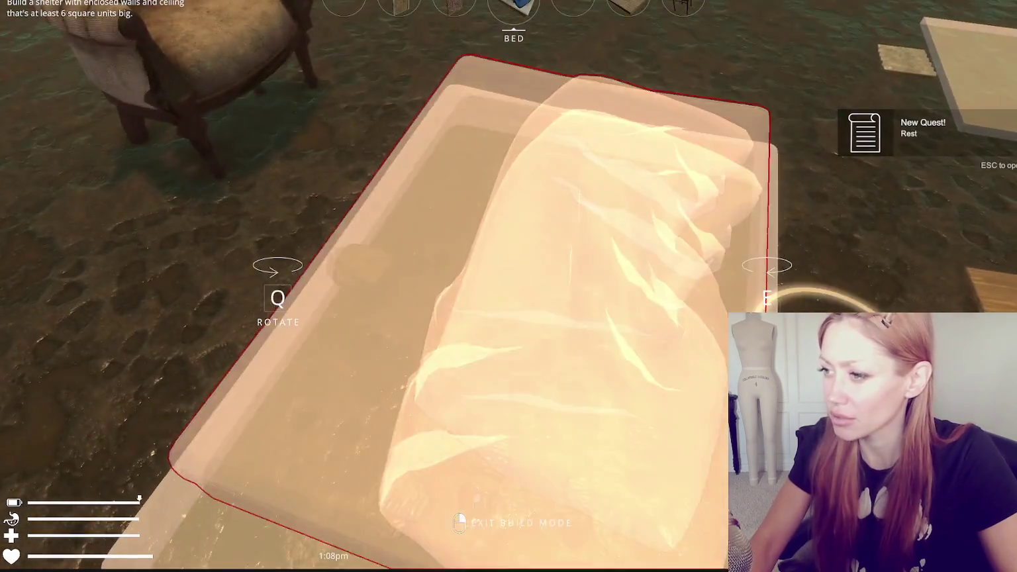
click(508, 286)
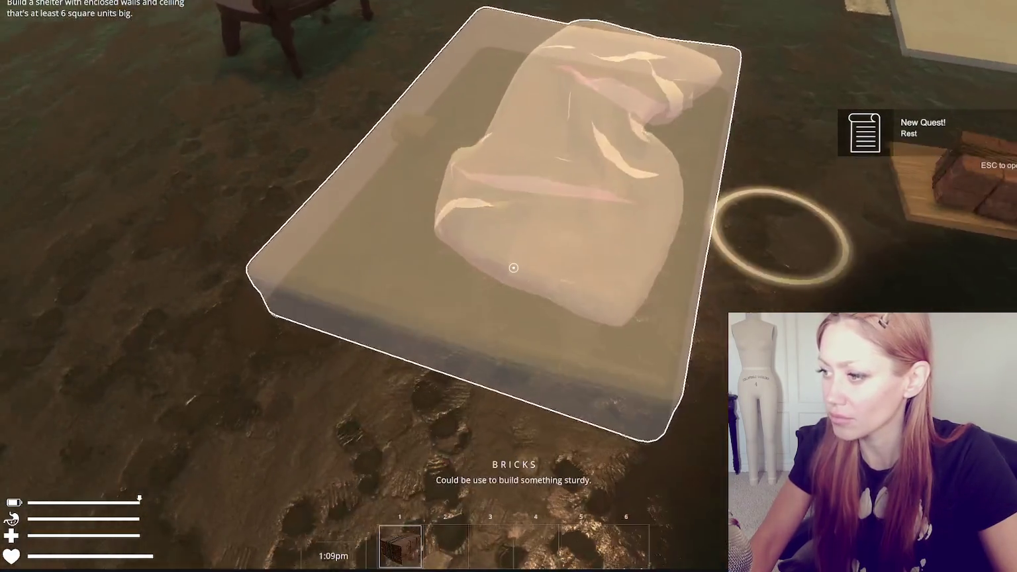
key(Escape)
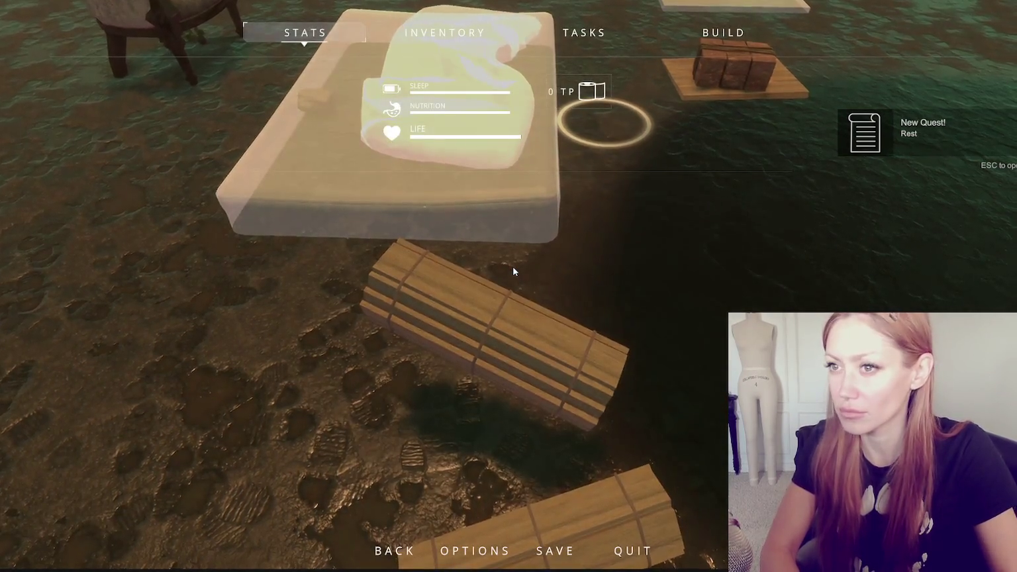
key(Escape)
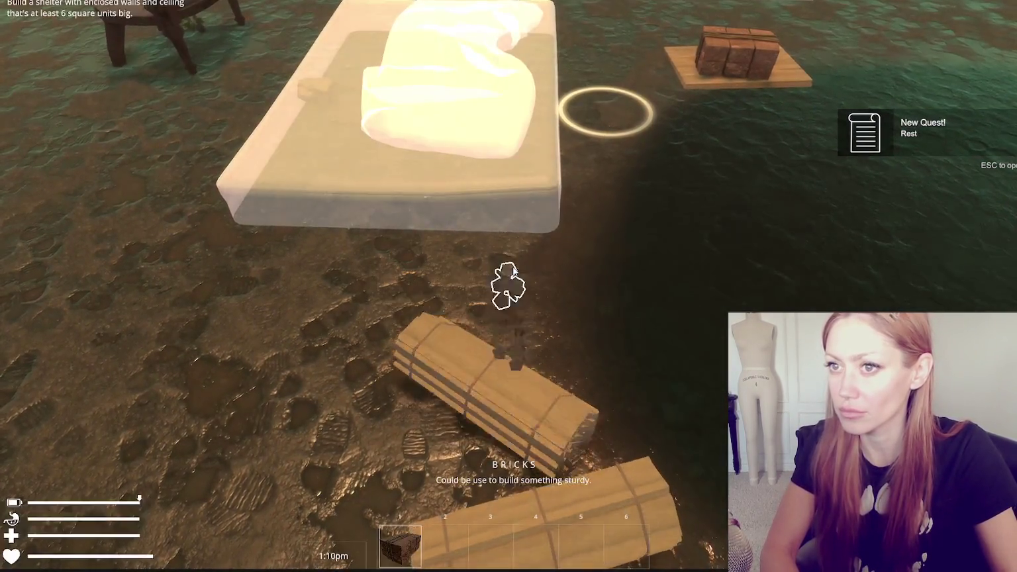
key(Escape)
key(Escape)
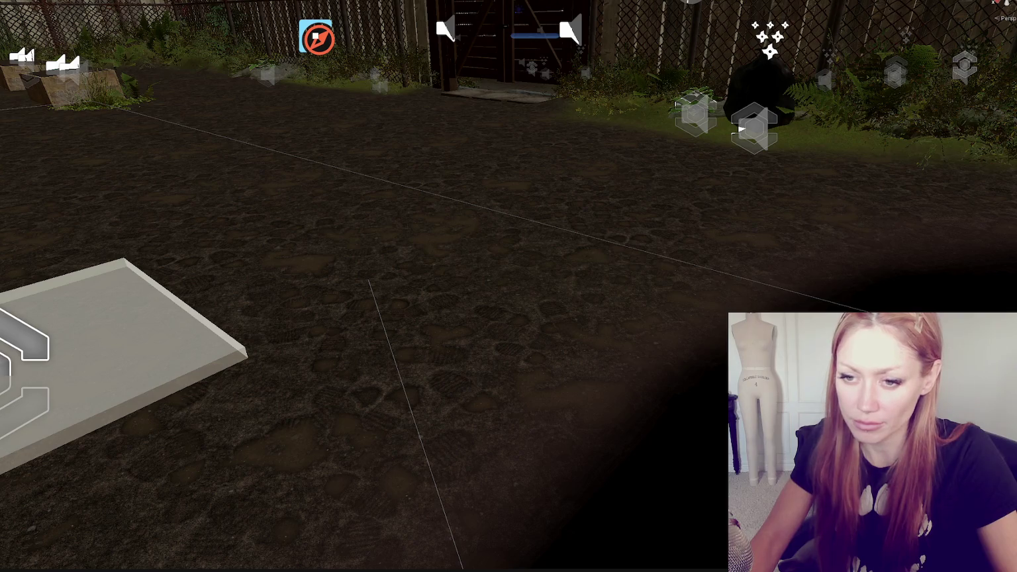
- Bring VS Code forward showing the Interact method and GrabAnimTimed coroutine calling AddItem
key(alt+Tab)
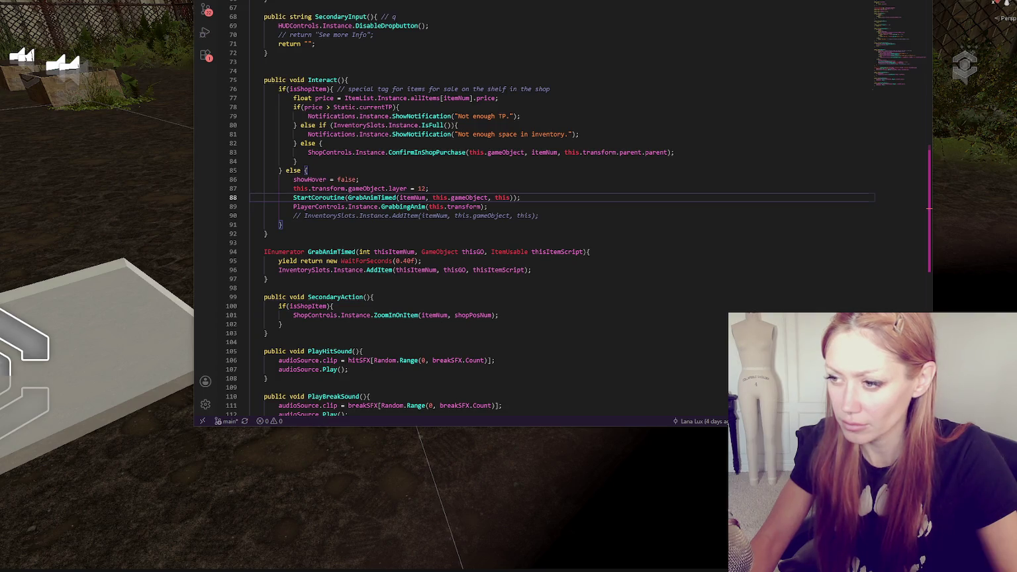
key(alt+Tab)
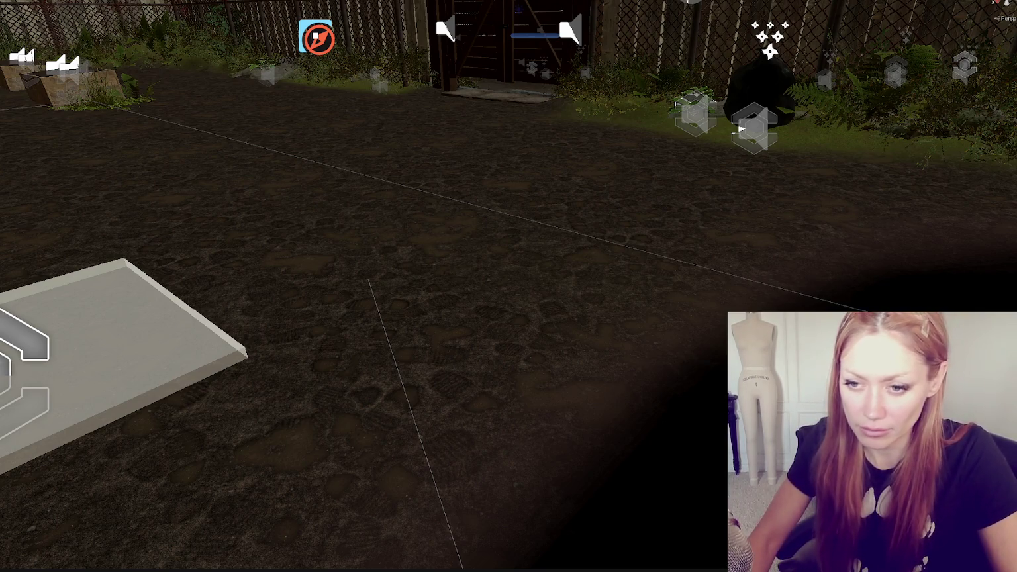
key(alt+Tab)
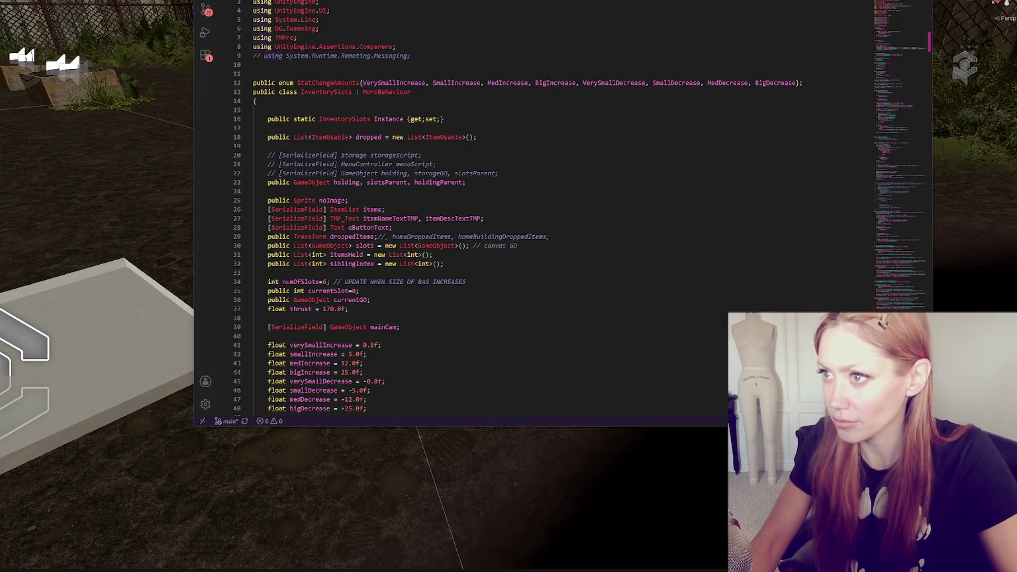
click(57, 311)
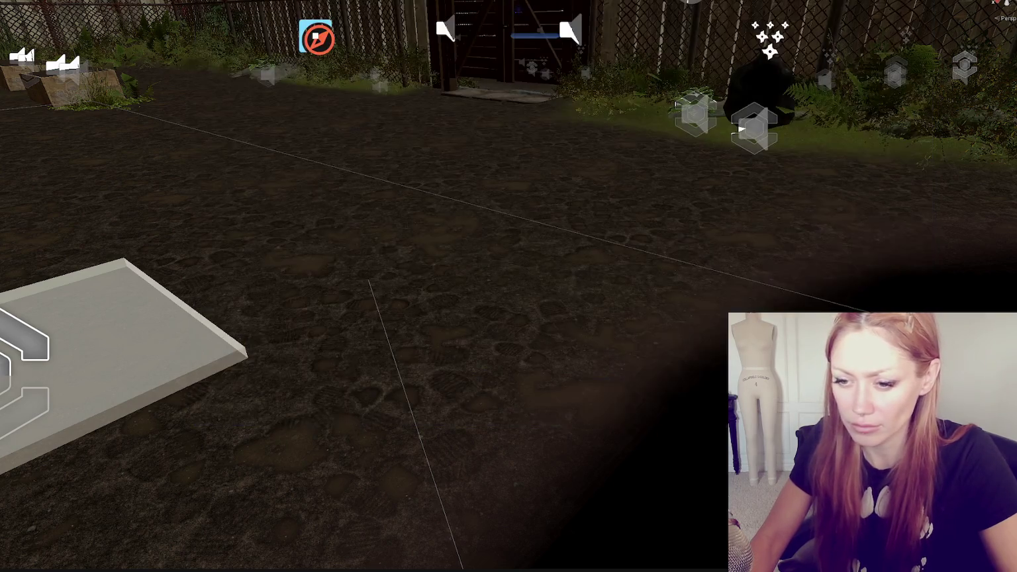
key(alt+Tab)
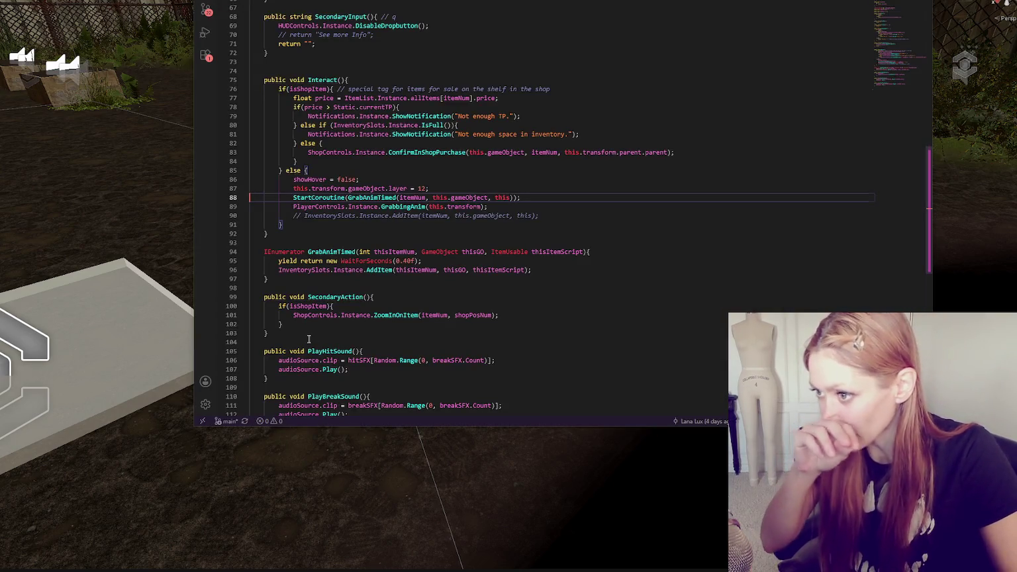
- Check AddItem's definition, then add item and GO local variable lines in GrabAnimTimed
ctrl+click(378, 270)
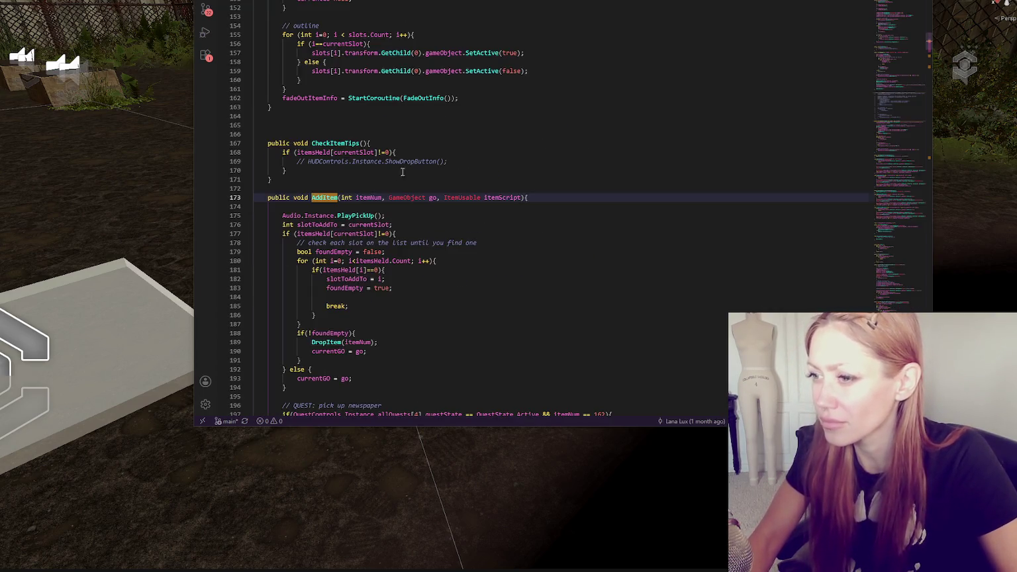
scroll(400, 168, down, 6)
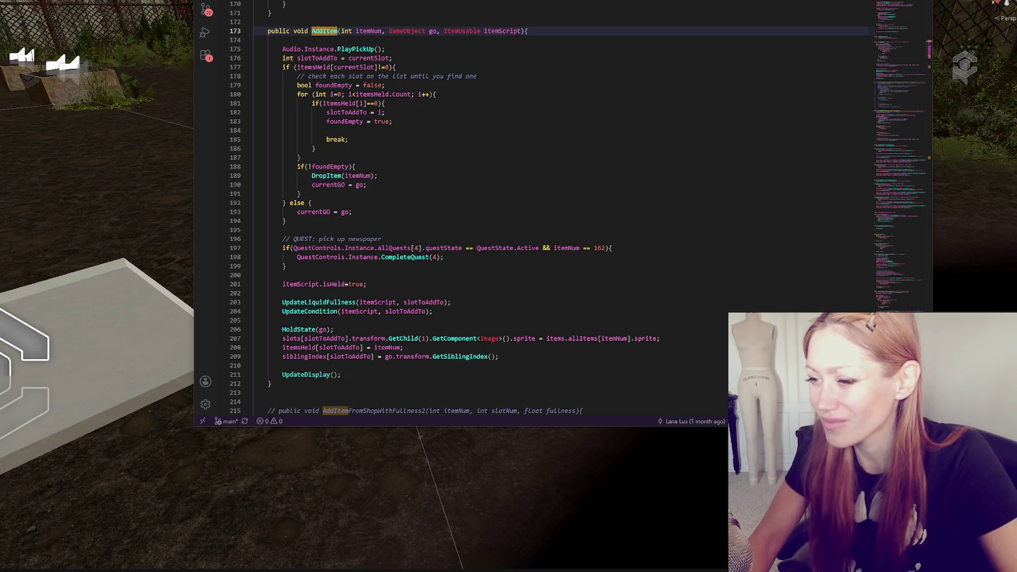
key(alt+Left)
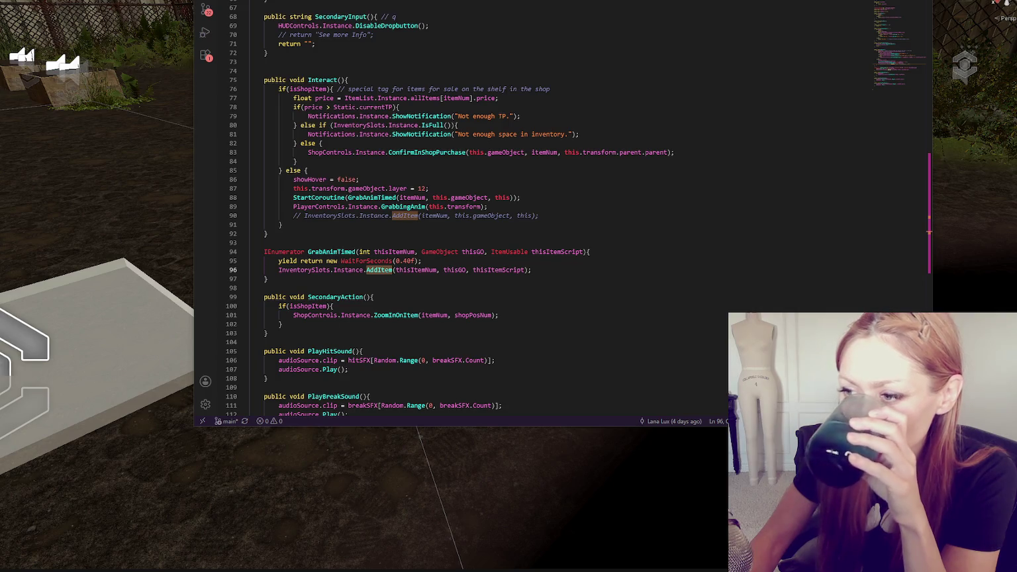
click(610, 253)
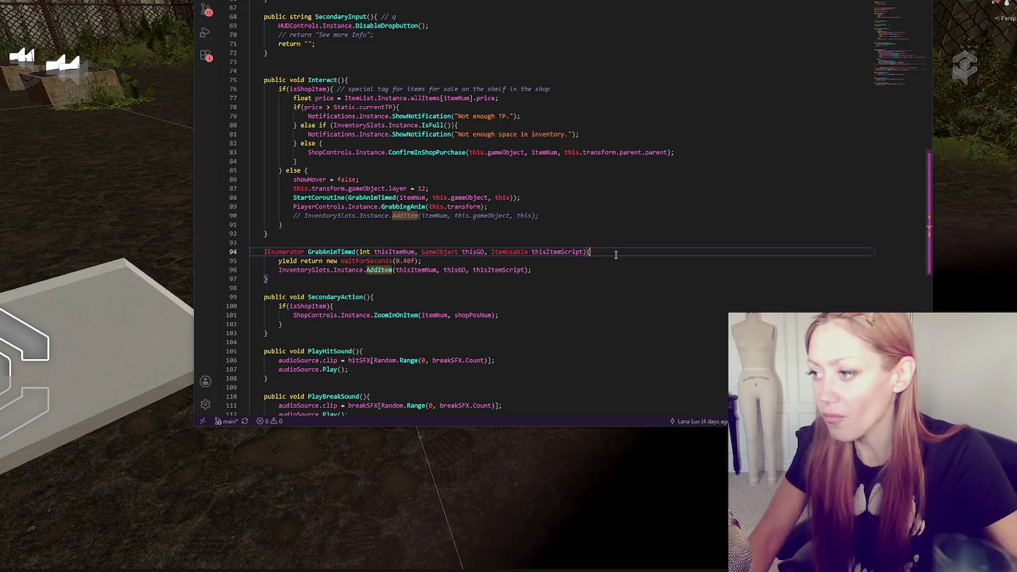
key(Return)
text(int item = thisItemNum)
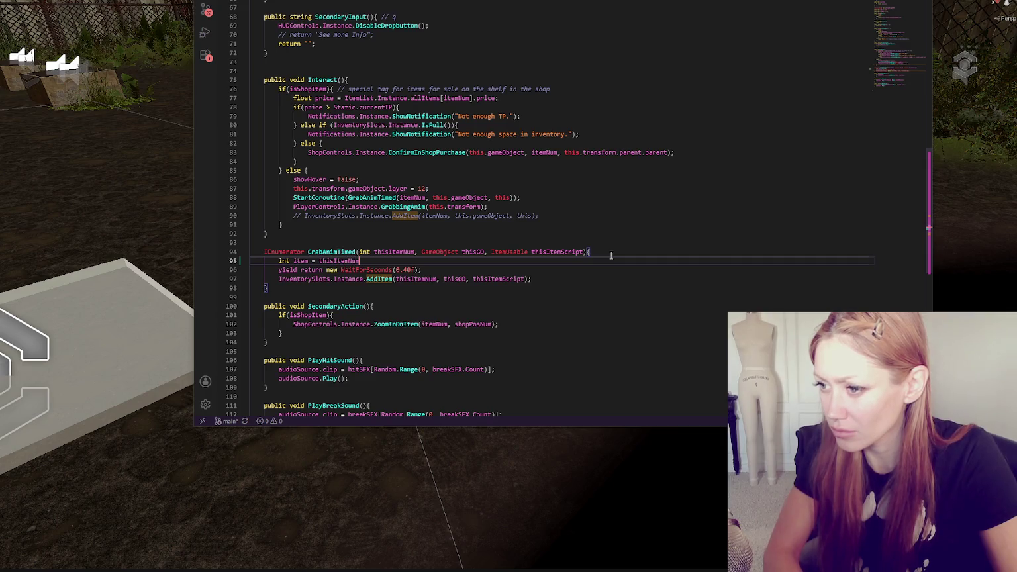
text(;)
key(Return)
text(int GO = thisGO)
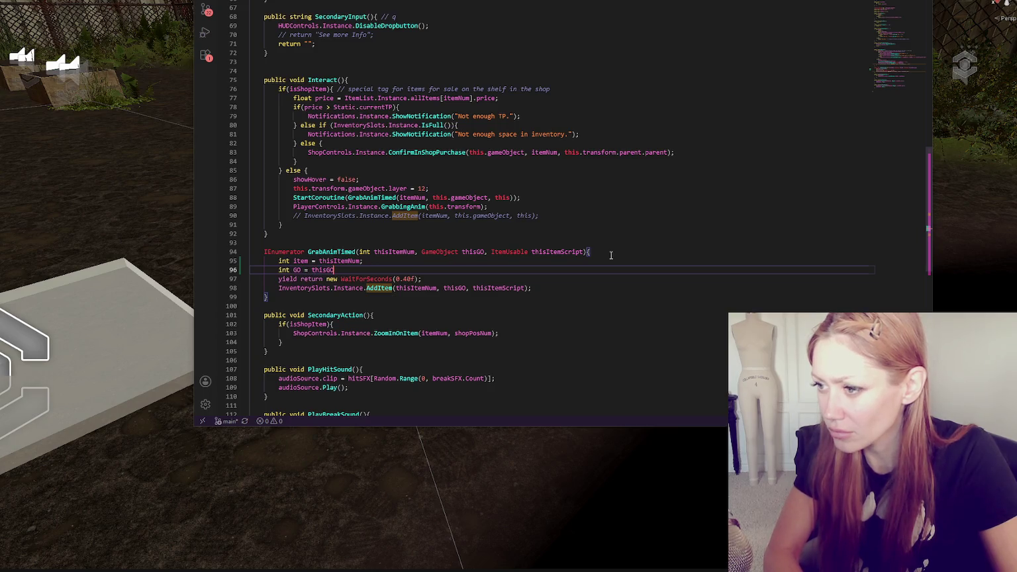
text(;)
key(Return)
text(itemScript = thisItemScript;)
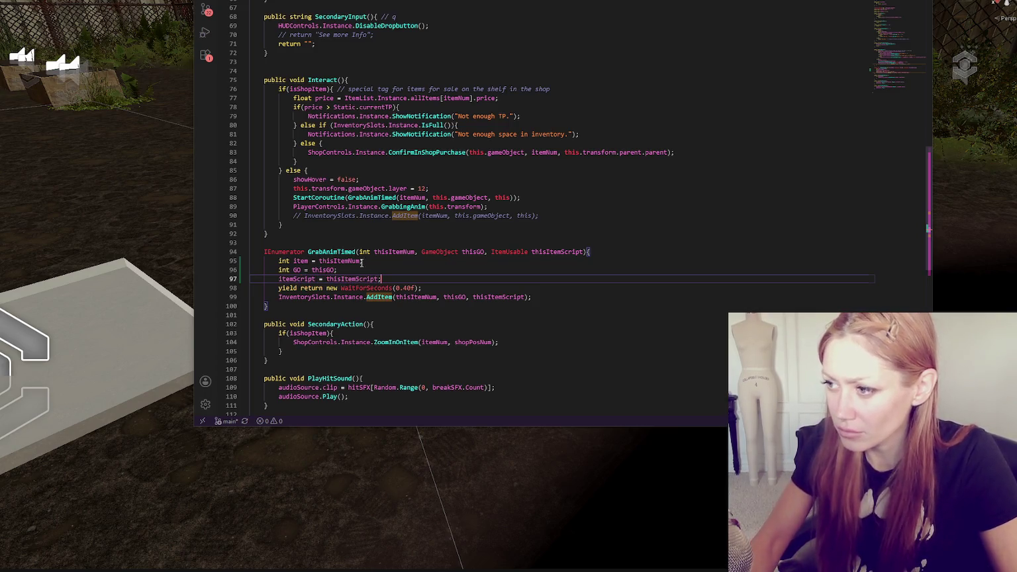
- Declare the itemScript local with the ItemUsable type
double_click(509, 252)
key(ctrl+c)
click(280, 281)
key(ctrl+v)
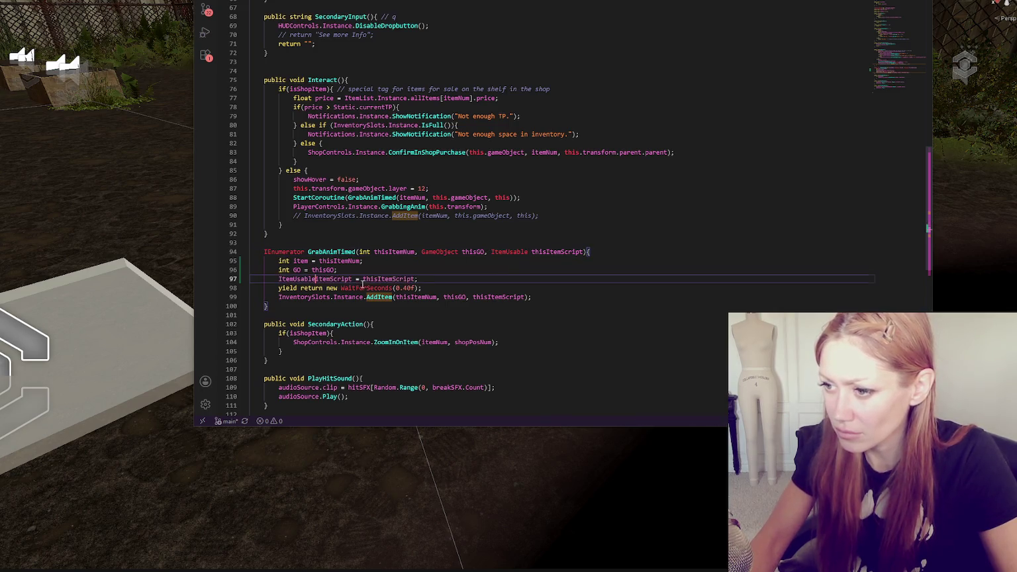
- Duplicate the AddItem call line and comment out the original
click(540, 296)
key(shift+Up)
key(ctrl+c)
key(Right)
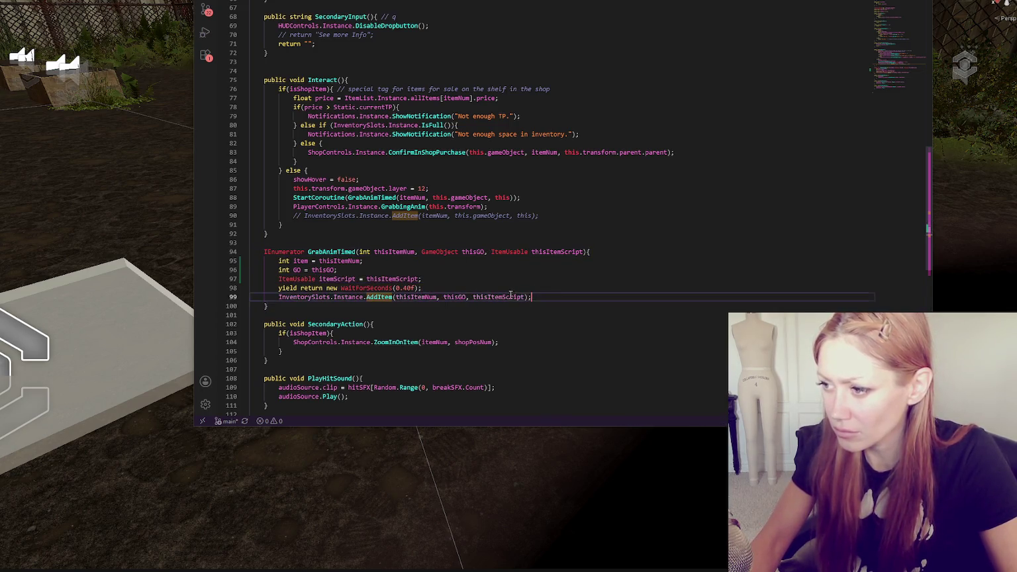
key(ctrl+v)
key(Up)
key(ctrl+slash)
- Change the new call's arguments to itemNum, GO and itemScript, then return to Unity
click(398, 305)
key(Delete)
key(Delete)
key(Delete)
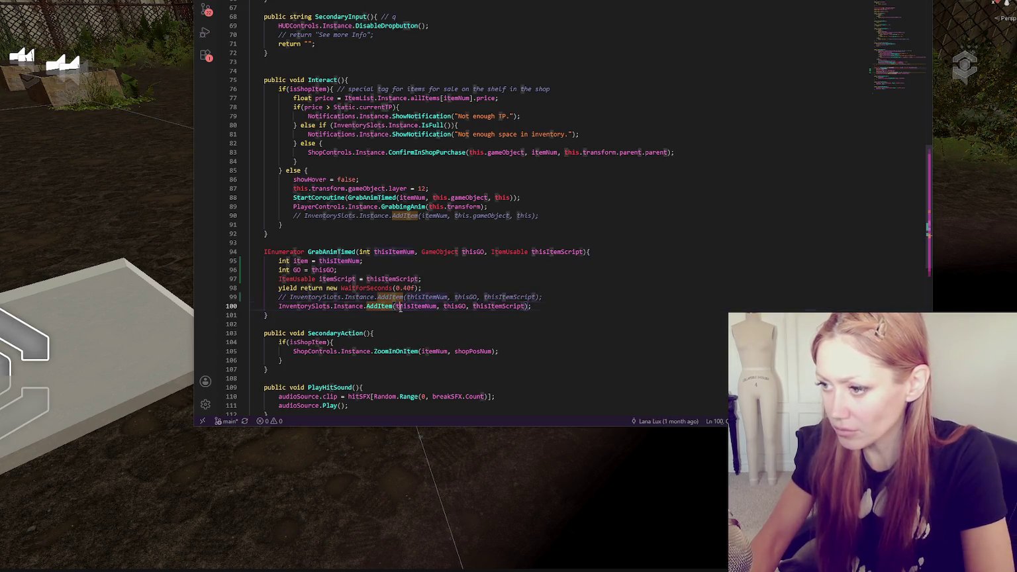
text(i)
click(427, 306)
key(Delete)
key(Delete)
key(Delete)
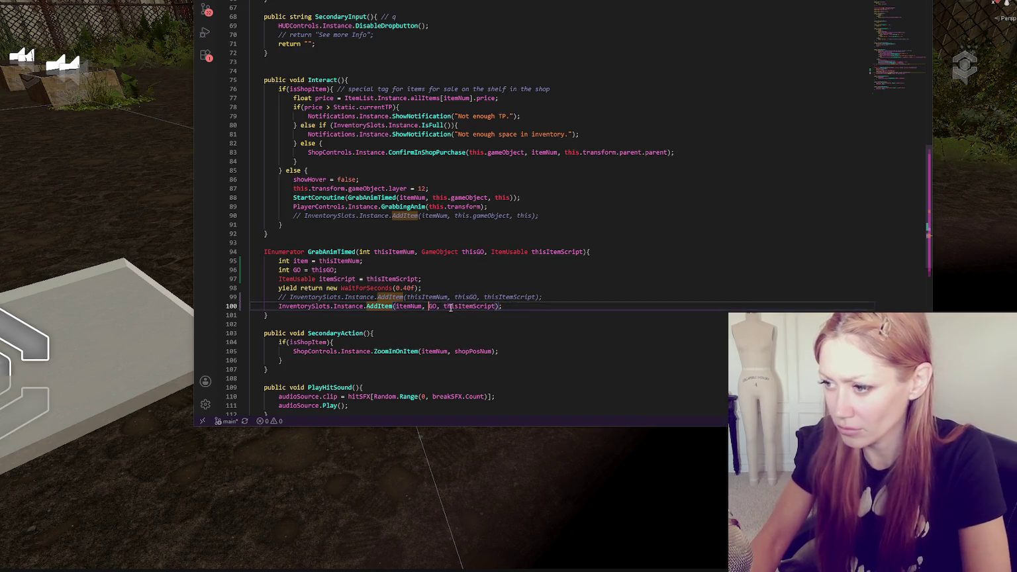
click(444, 306)
key(Delete)
key(Delete)
key(Delete)
text(i)
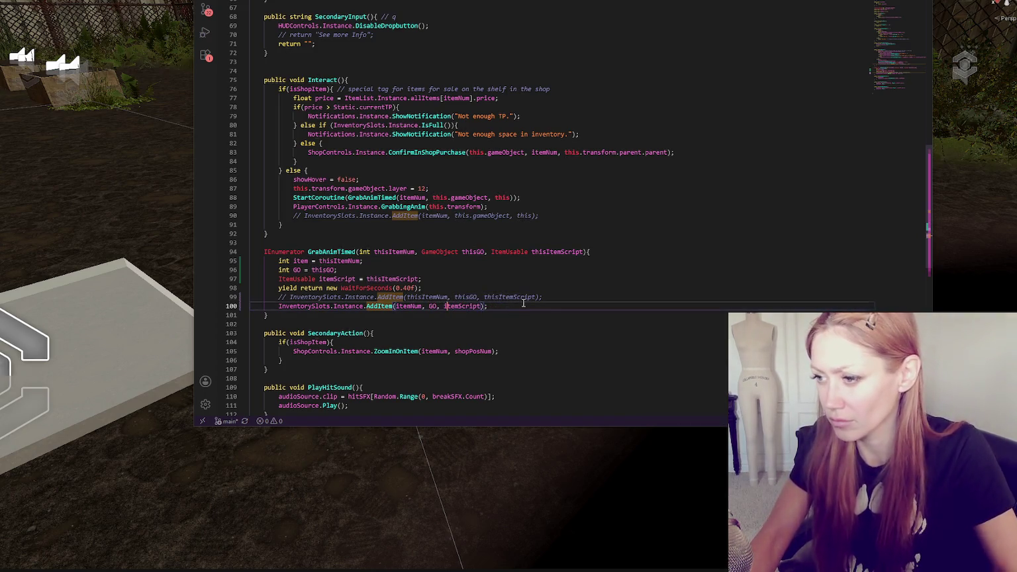
key(alt+Tab)
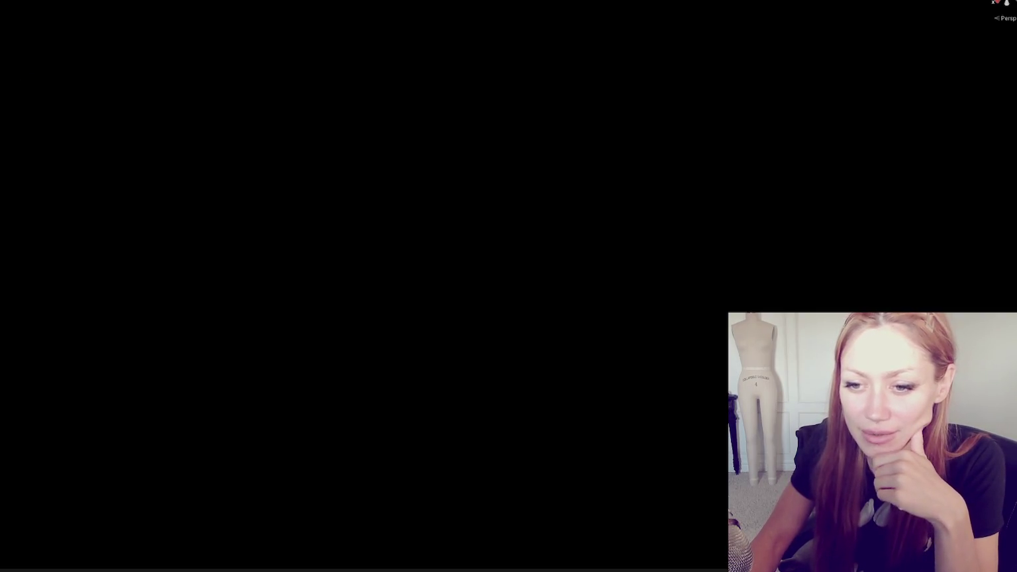
- Change GO's type from int to GameObject on line 96, save, recompile, and relaunch the game
double_click(14, 312)
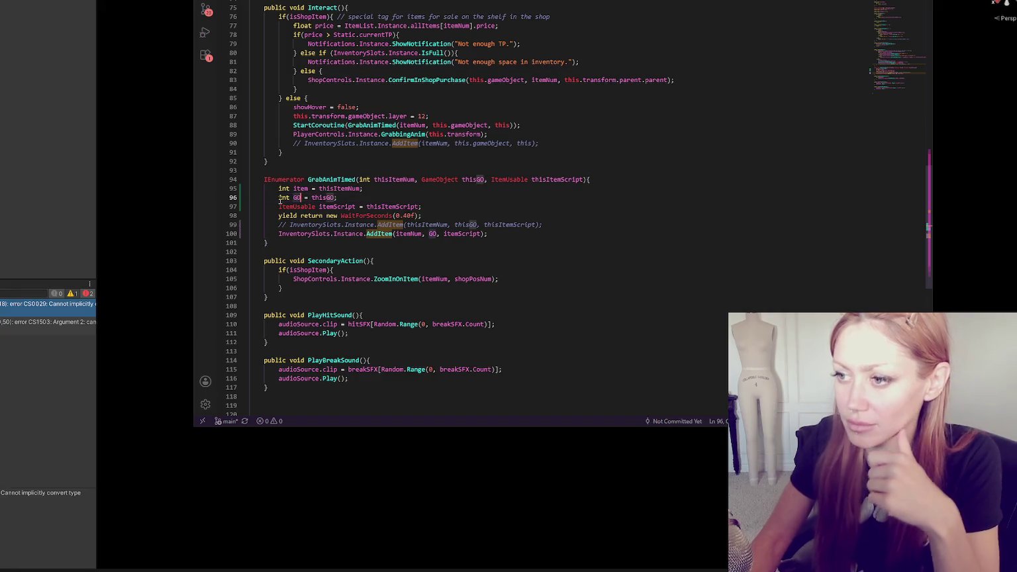
double_click(285, 197)
text(GameObject)
key(ctrl+s)
click(2, 215)
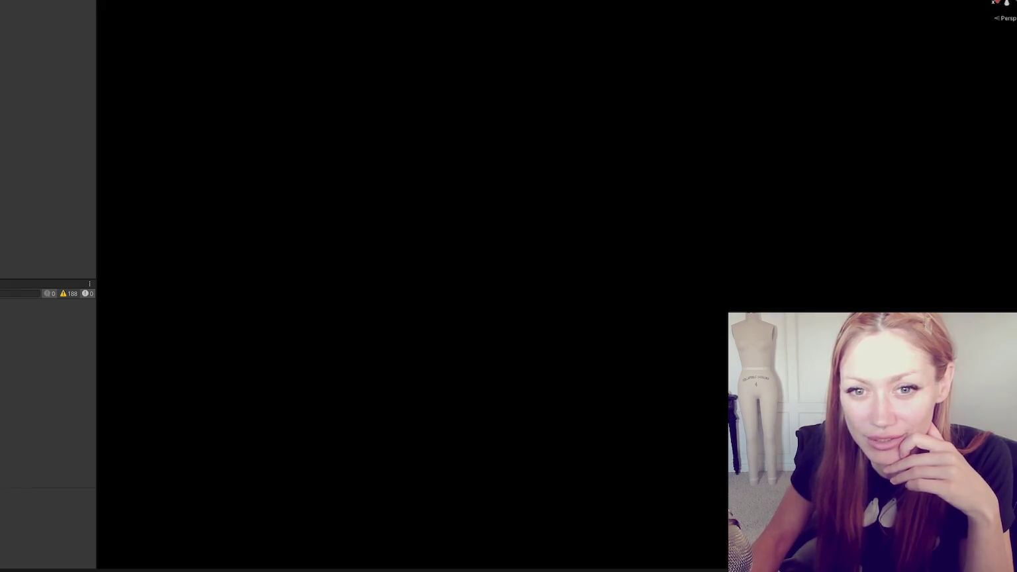
key(ctrl+5)
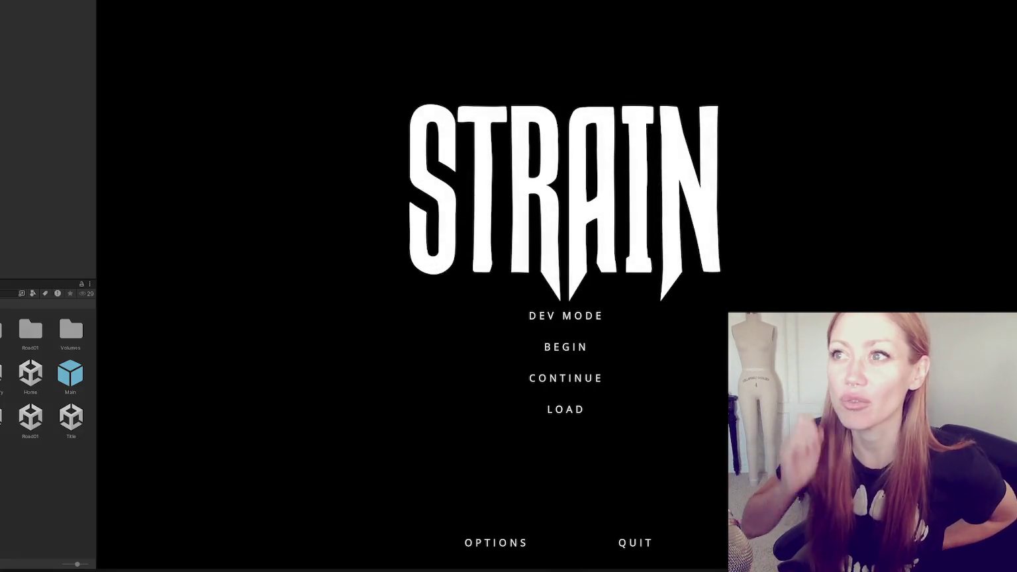
- Choose DEV MODE on the Strain title menu to load into the fenced yard
click(566, 316)
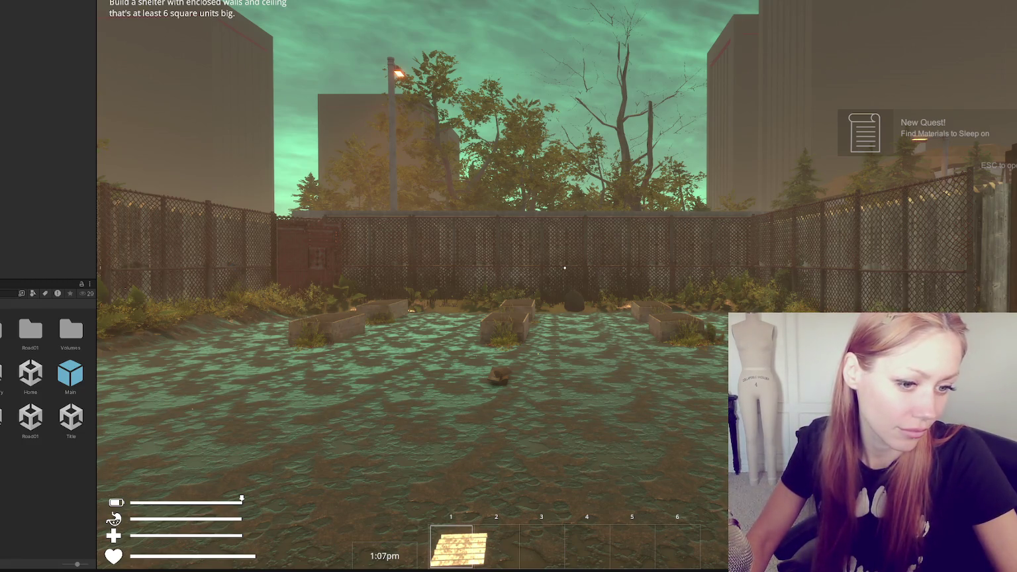
- Pick up the plank with E, hold it with 1, drop it with Q, then reopen the pause menu
key(Escape)
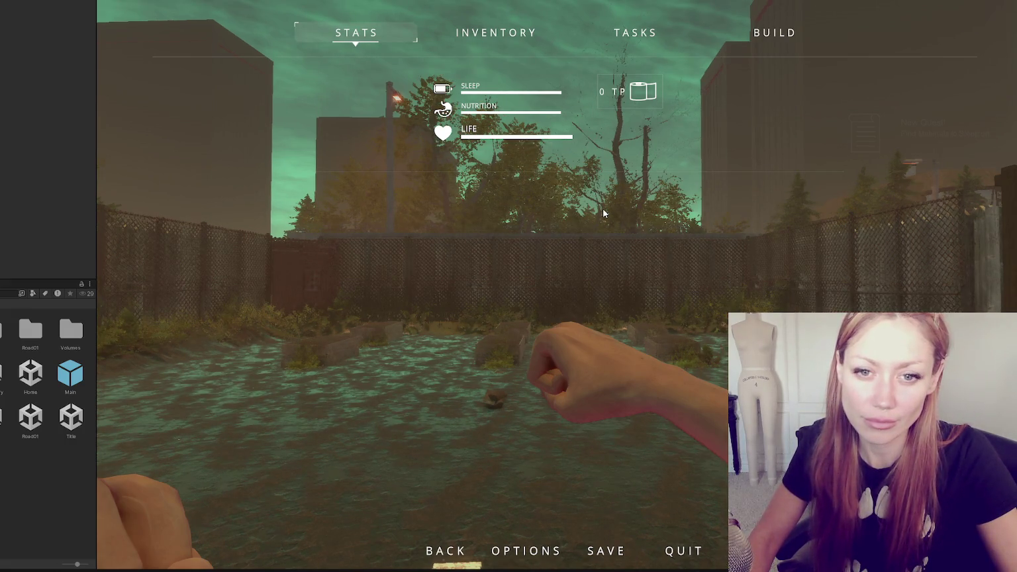
key(Escape)
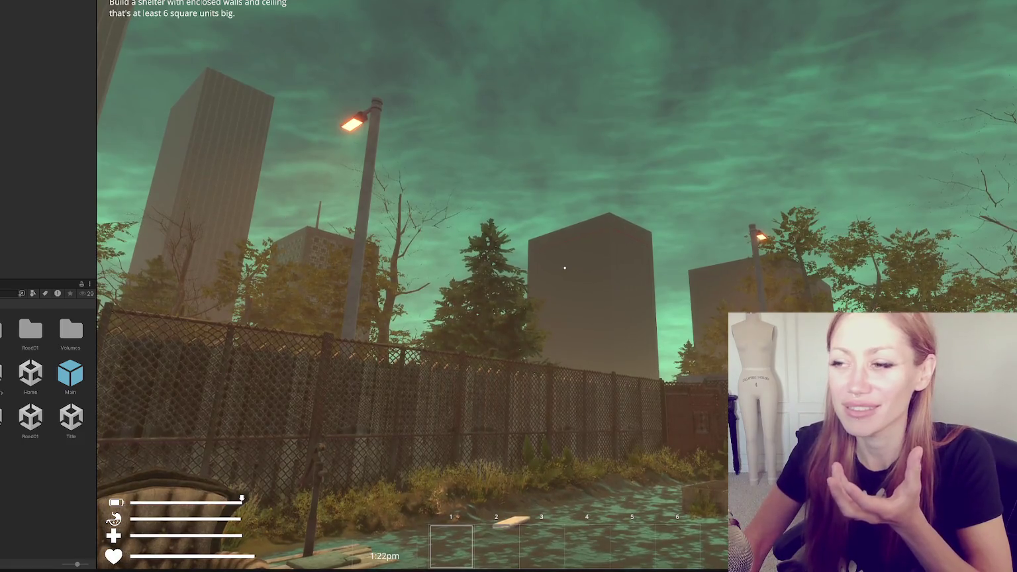
click(564, 268)
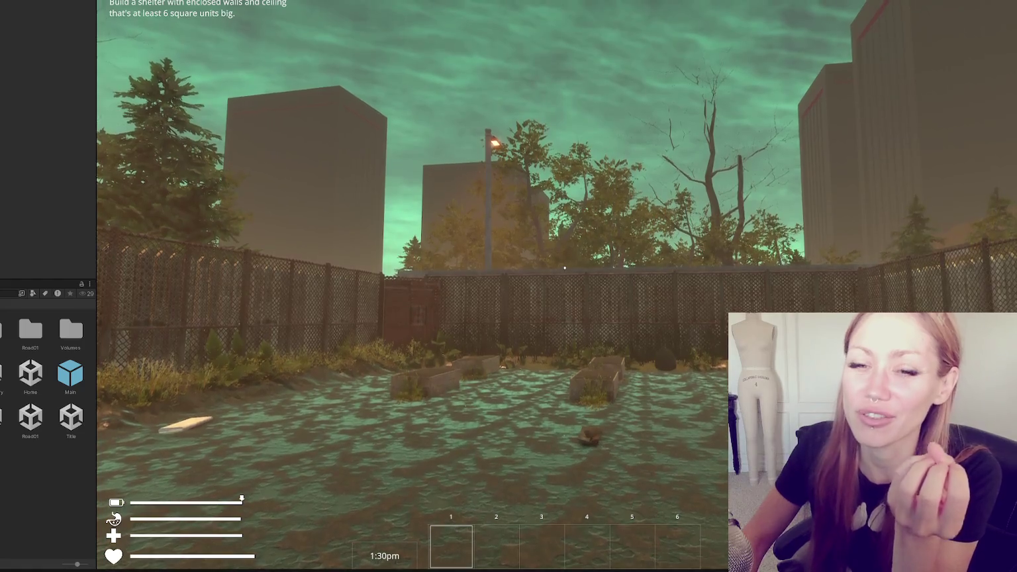
key(e)
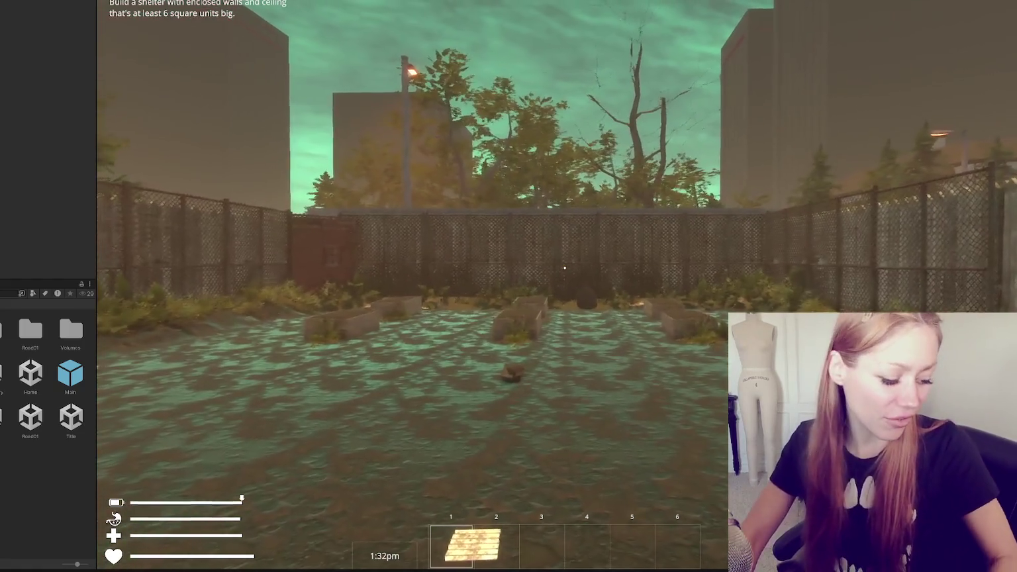
key(1)
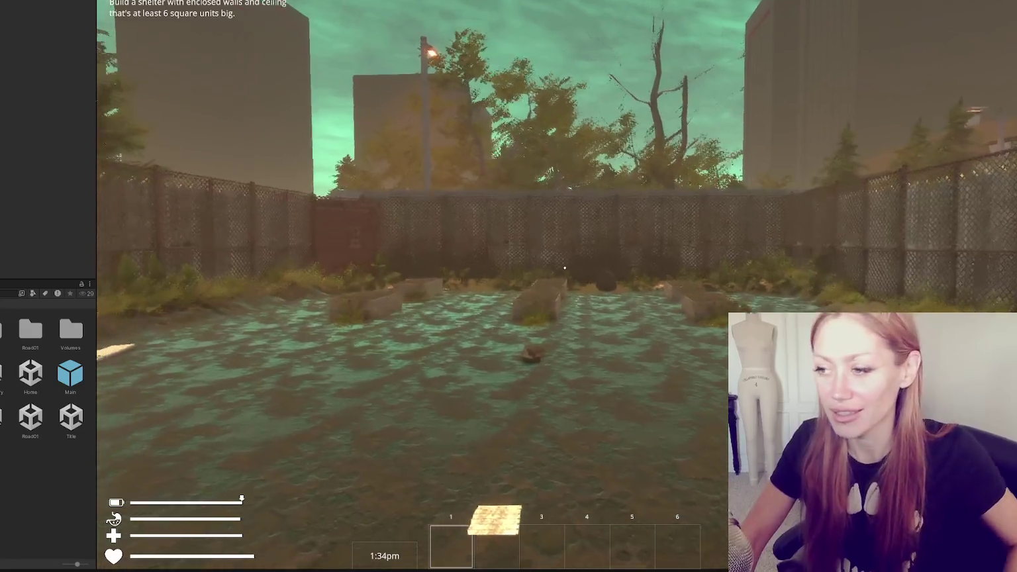
key(q)
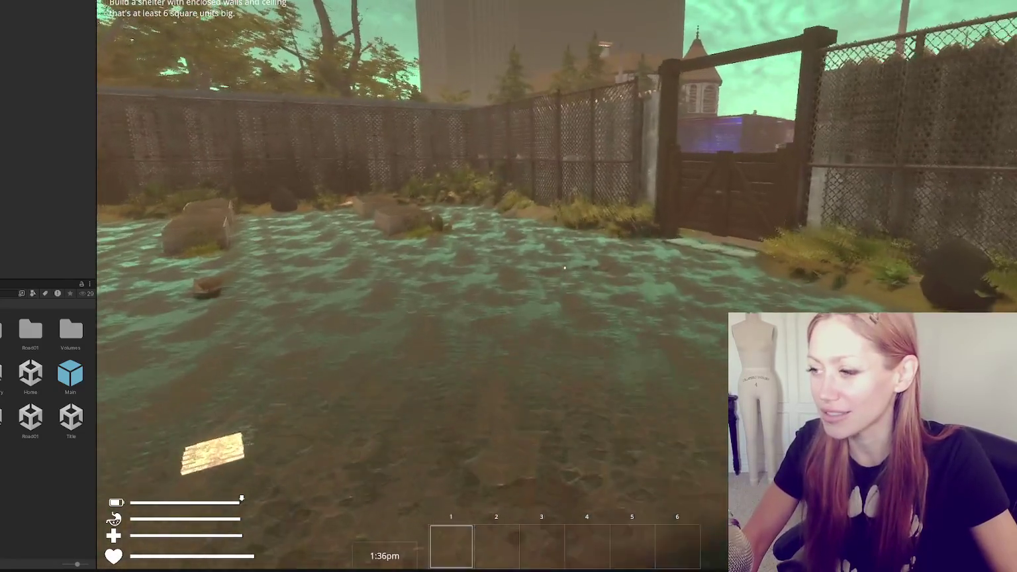
key(Escape)
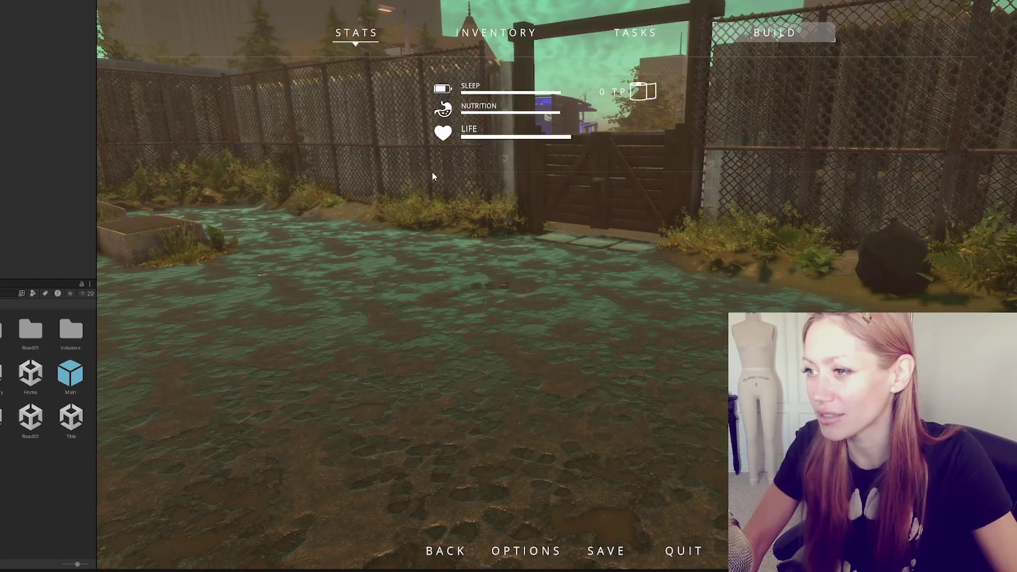
- Select Bed from the build menu and place its blueprint on the ground
mouse_move(486, 318)
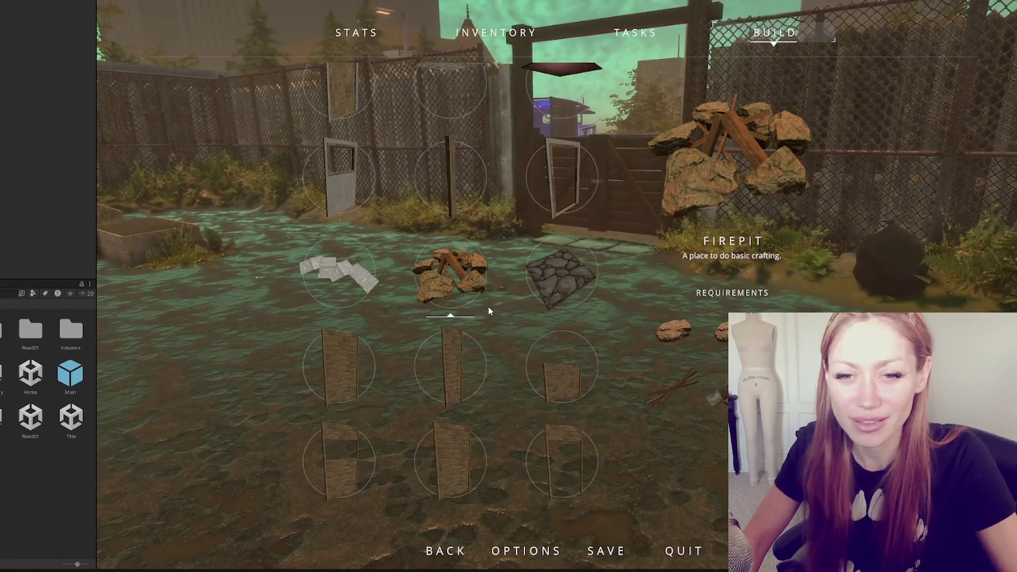
mouse_move(339, 264)
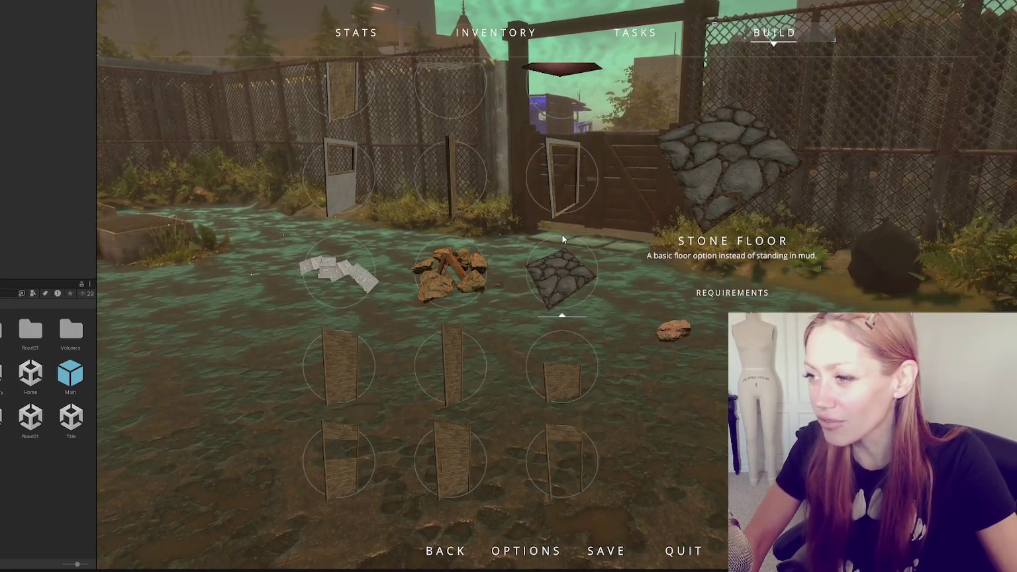
scroll(555, 259, down, 1)
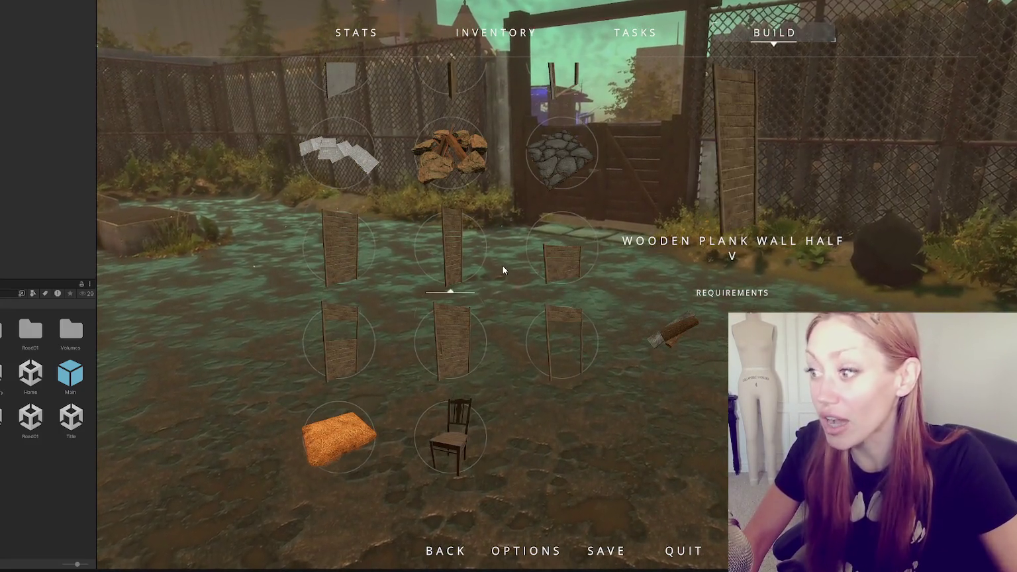
scroll(554, 260, down, 1)
scroll(554, 259, up, 4)
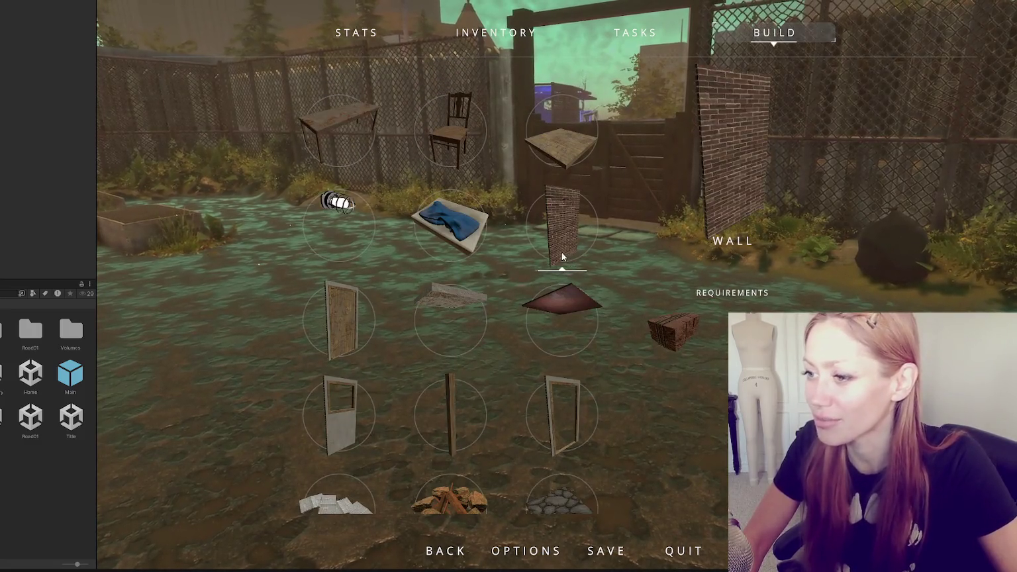
click(443, 233)
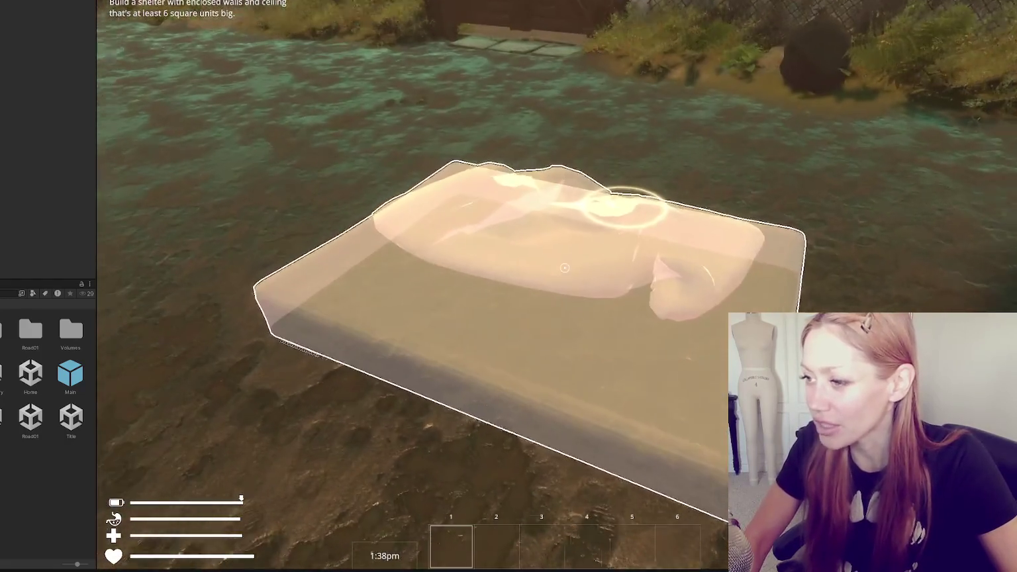
click(563, 267)
key(Escape)
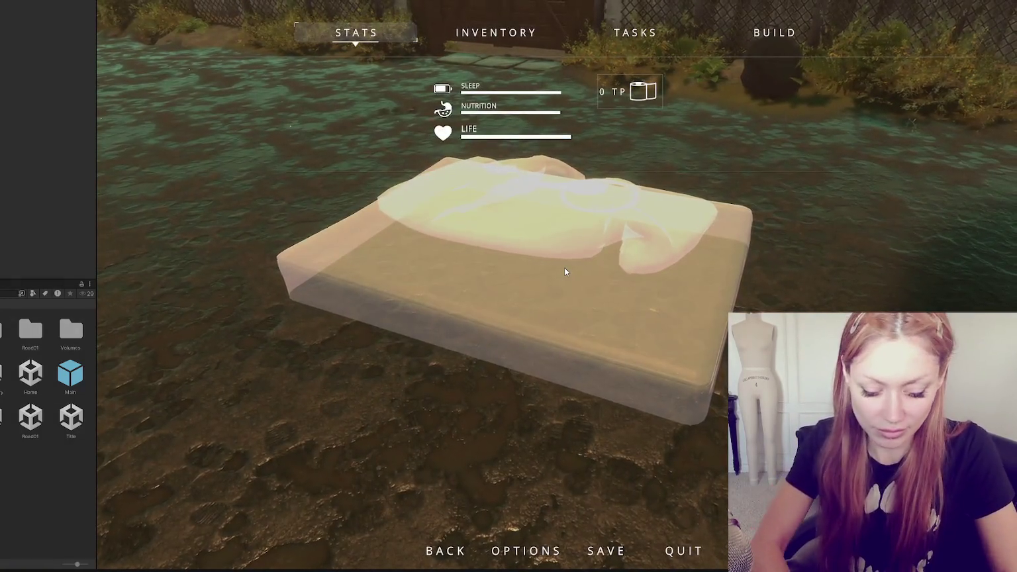
key(Escape)
key(Escape)
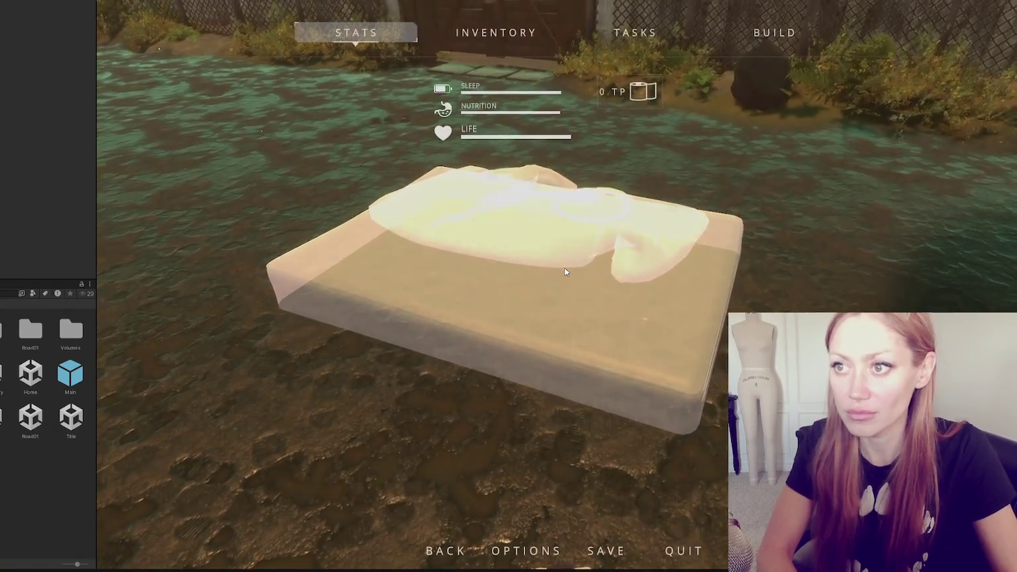
key(Escape)
key(Escape)
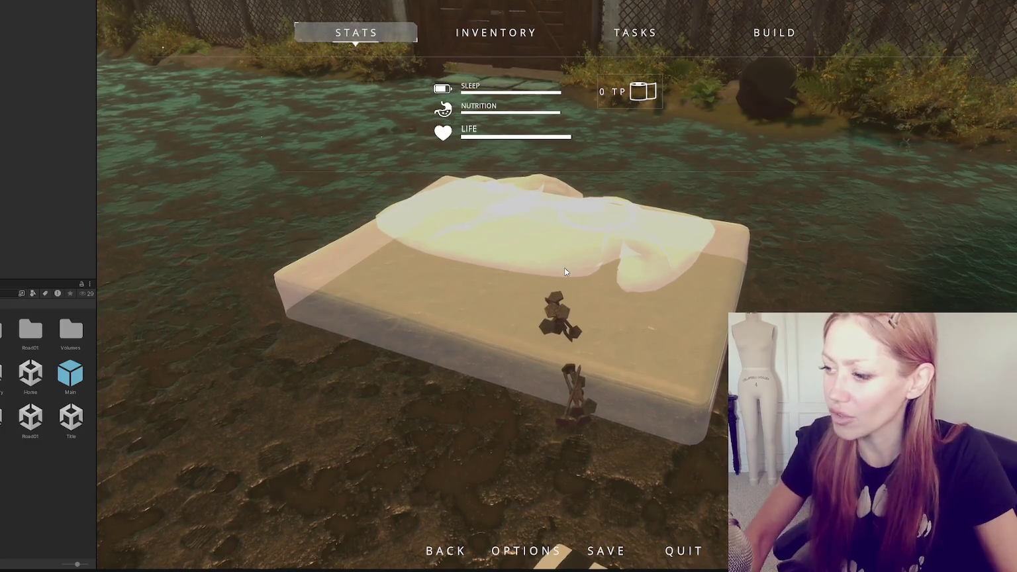
key(Escape)
- Collect the nails and boxes into the bed blueprint, then pick up two wooden plank bundles
click(565, 268)
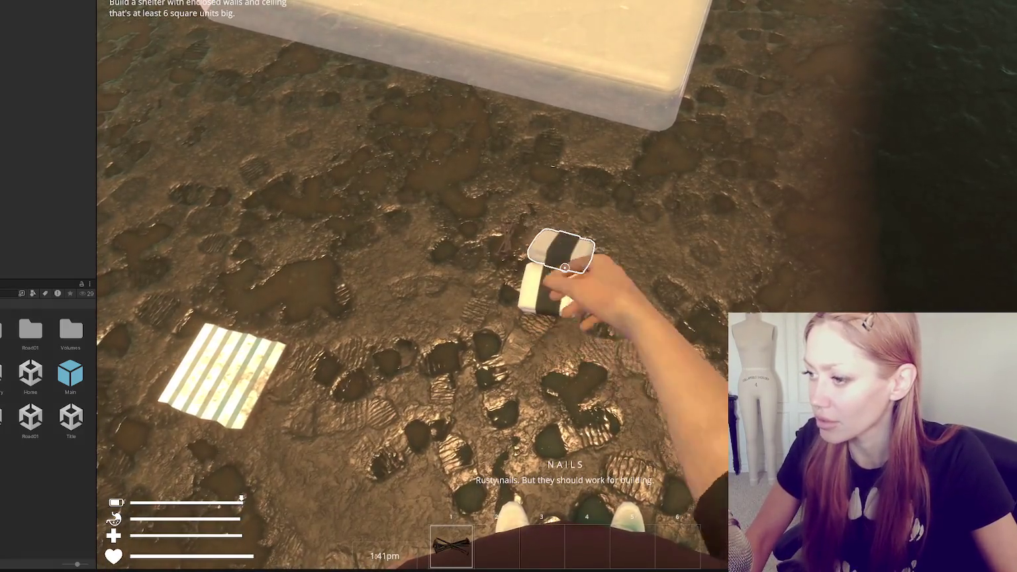
click(564, 267)
click(564, 267)
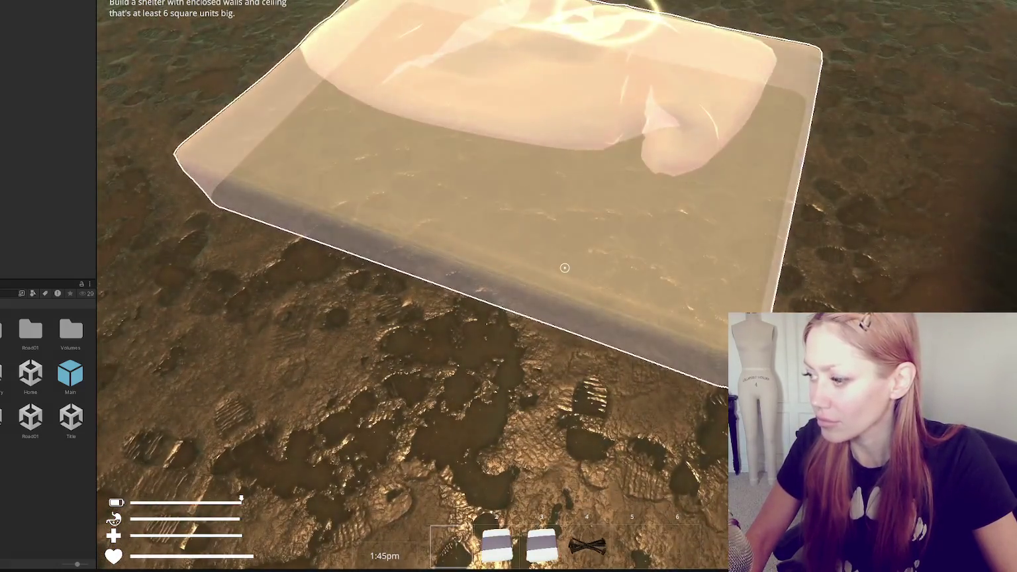
click(565, 267)
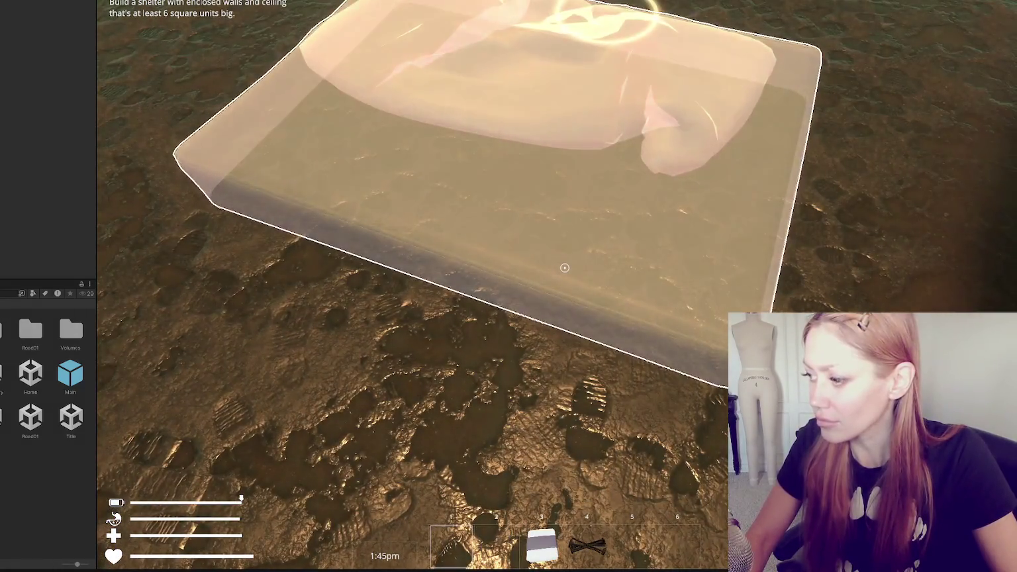
click(564, 268)
key(Escape)
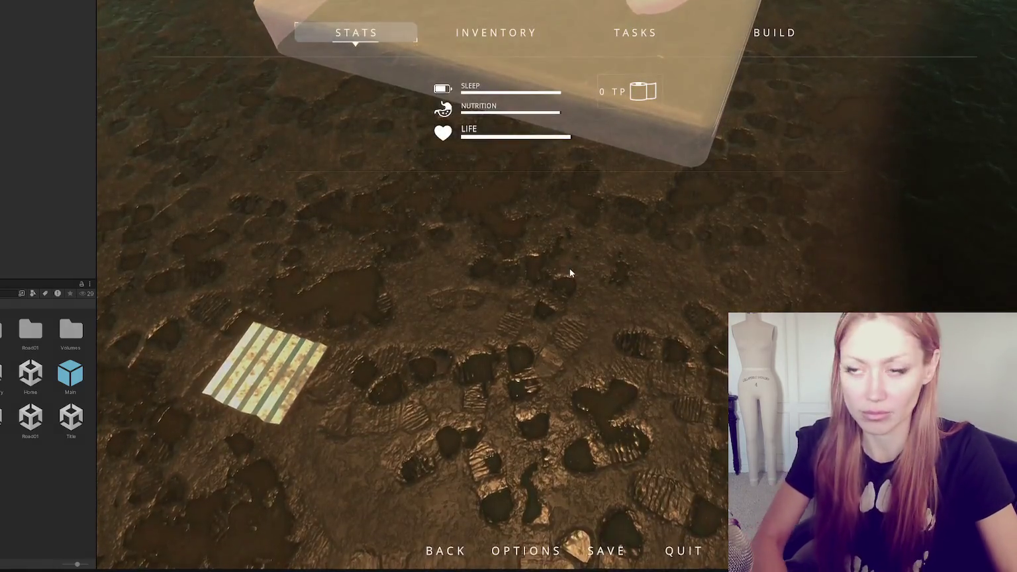
key(Escape)
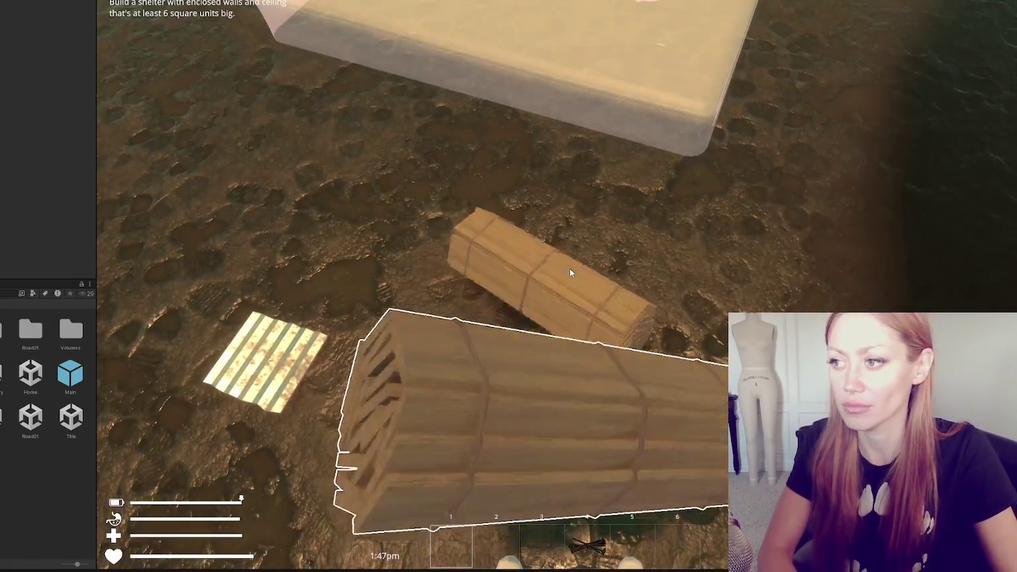
click(569, 271)
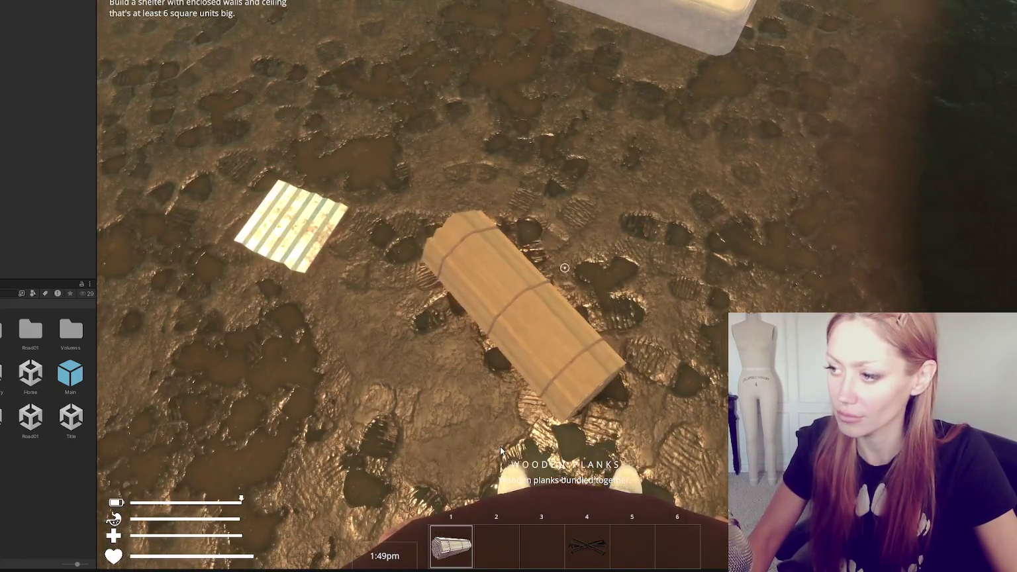
click(557, 293)
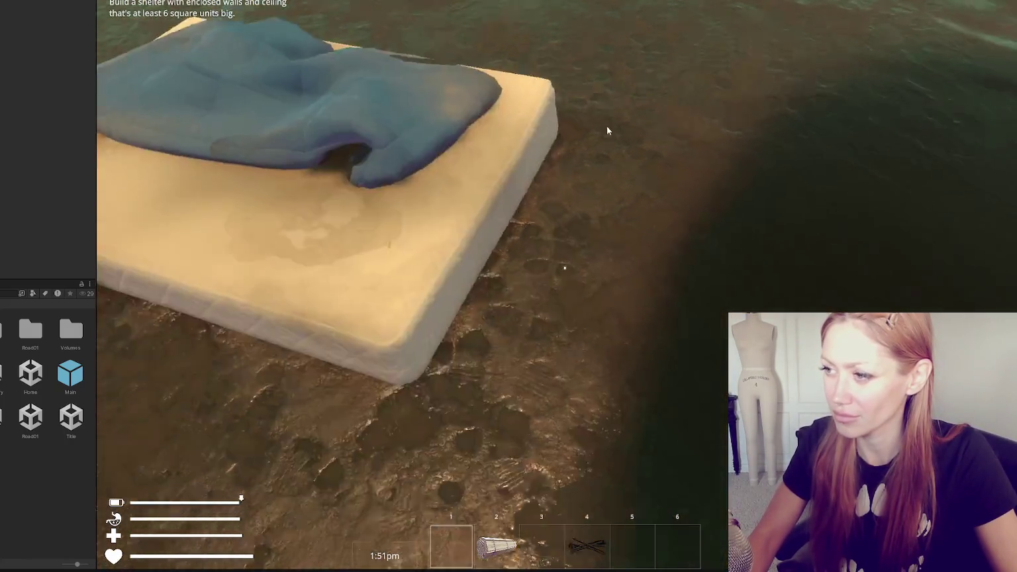
click(607, 130)
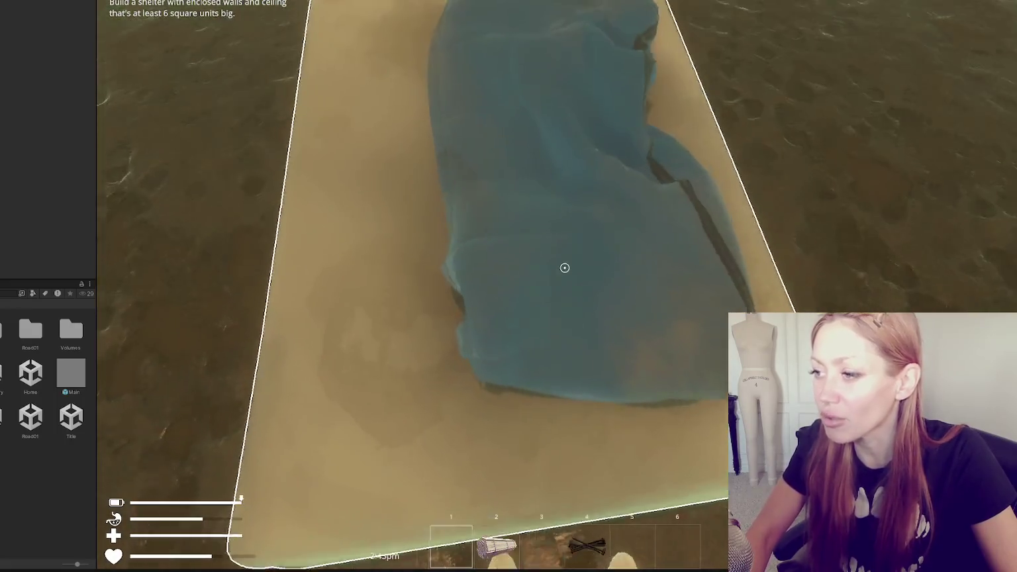
key(s)
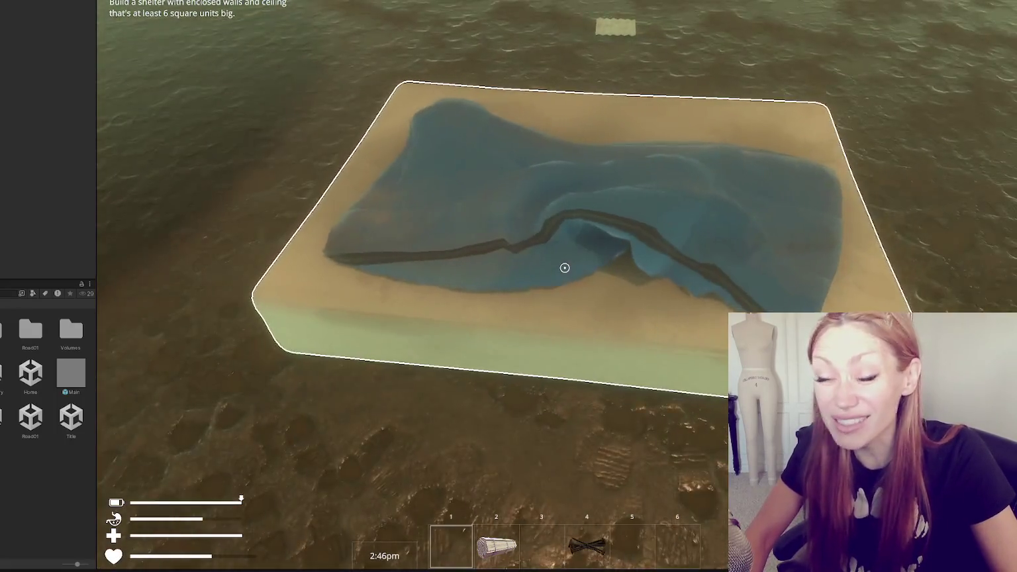
key(w)
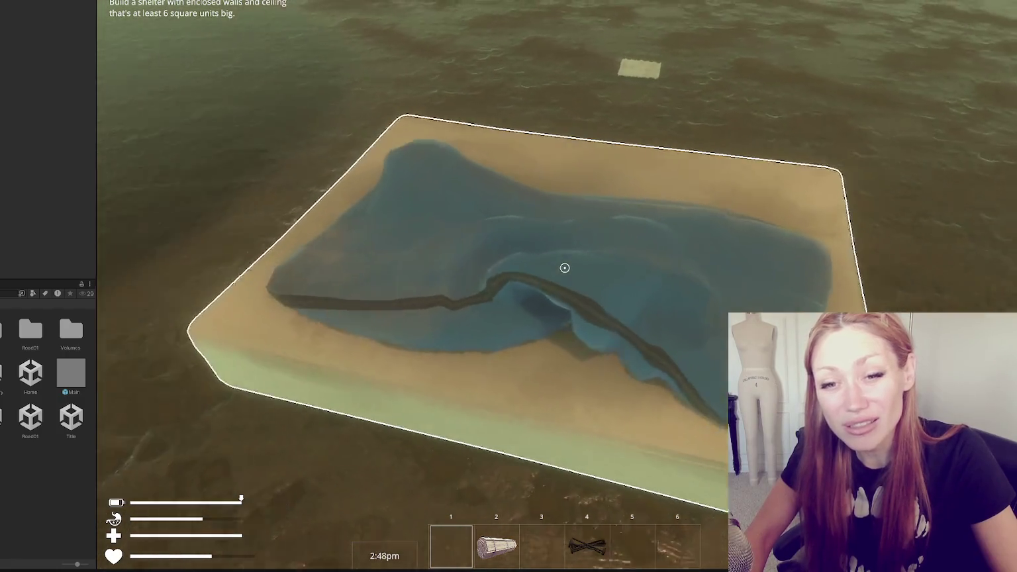
key(s)
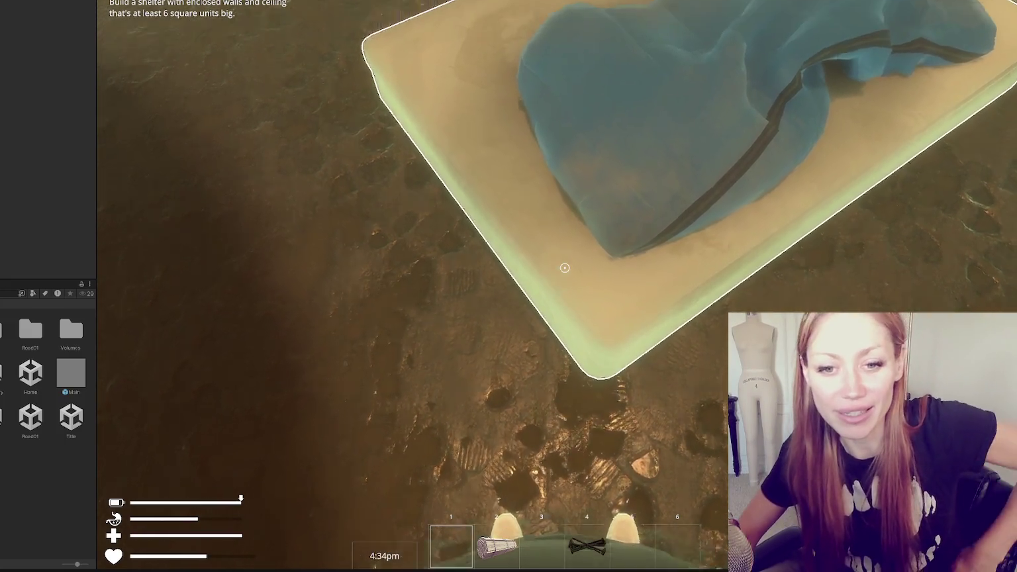
key(Escape)
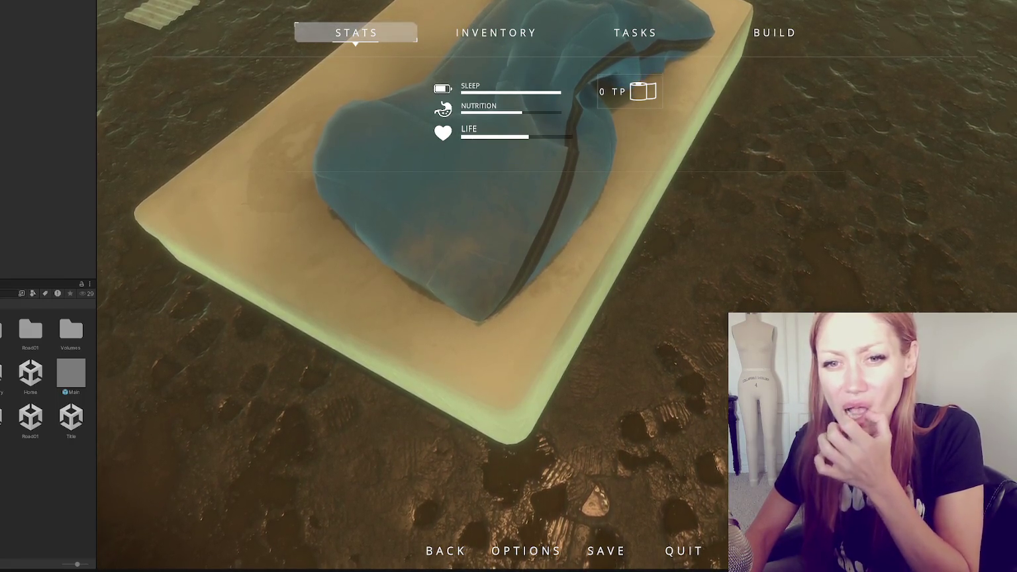
- Widen the Game view and stop play mode with Ctrl+P
drag(54, 103, 52, 102)
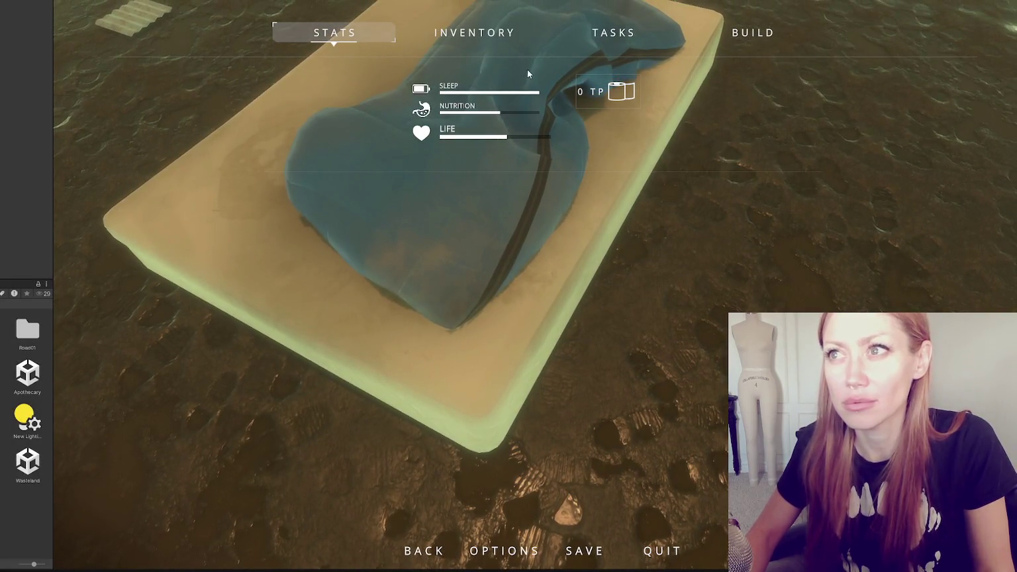
key(ctrl+p)
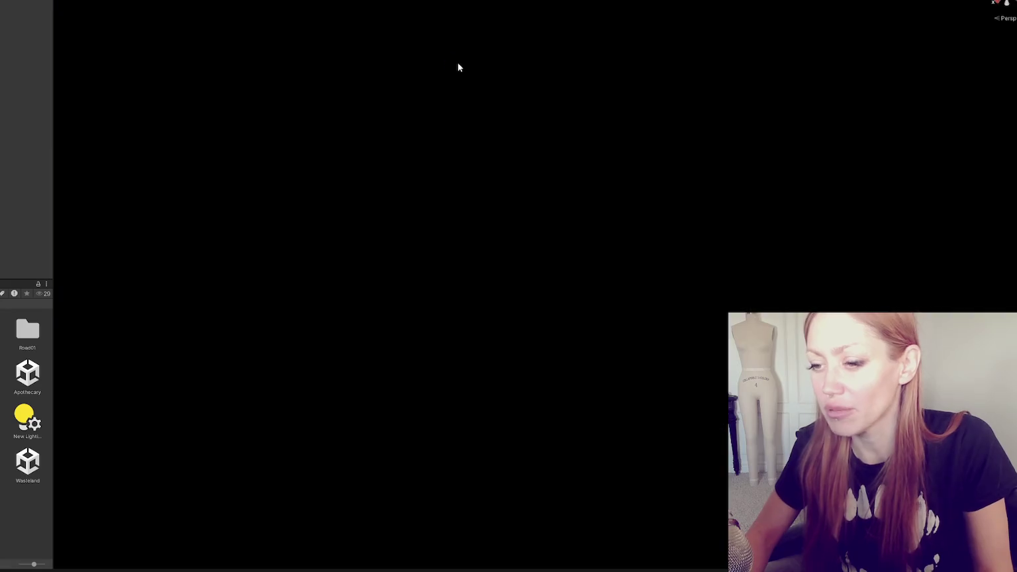
- Review lines 97–99 of GrabAnimTimed in VS Code, including the commented-out AddItem call
key(alt+Tab)
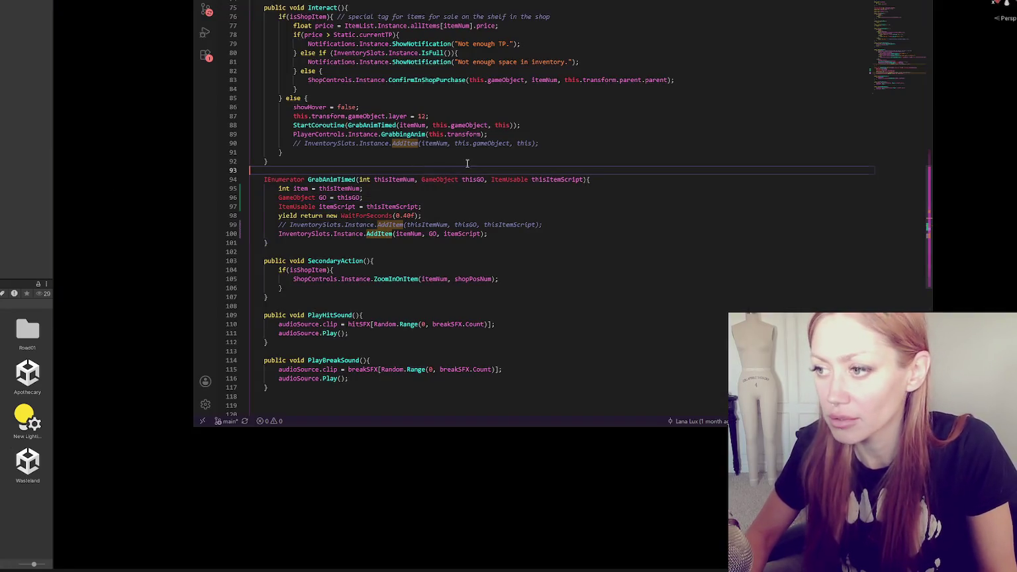
scroll(550, 136, down, 2)
scroll(550, 136, down, 1)
click(563, 128)
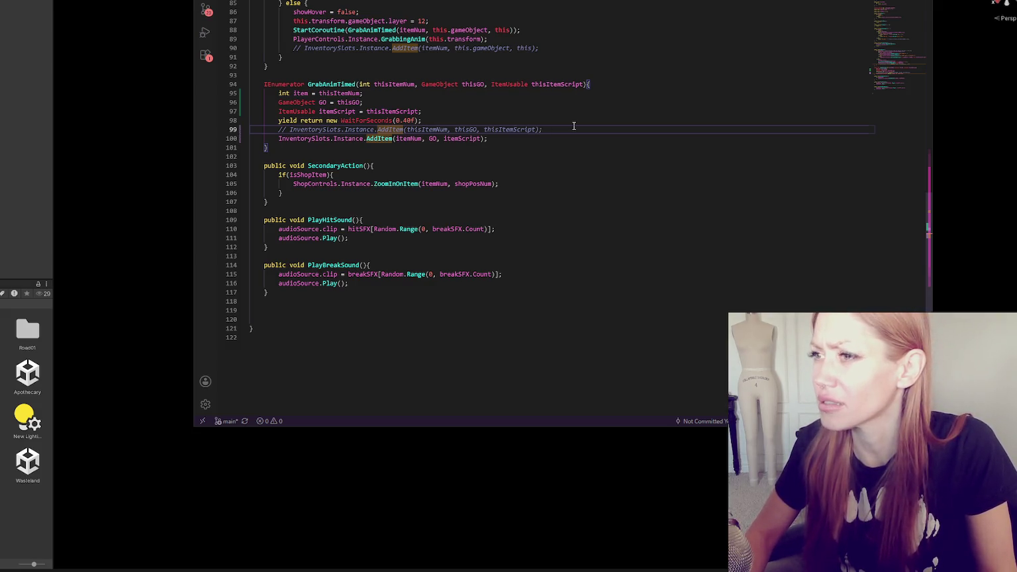
click(602, 112)
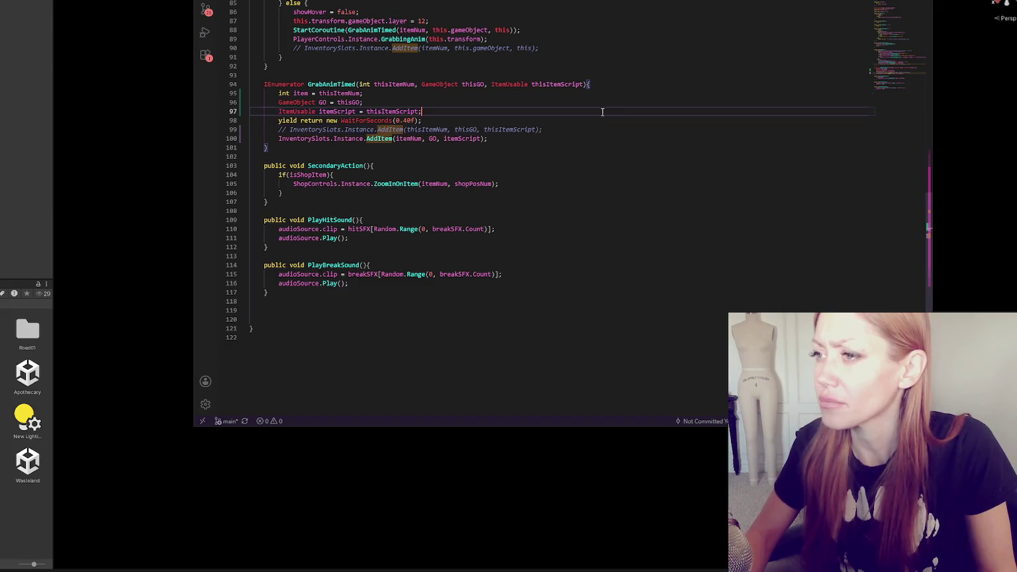
scroll(592, 122, up, 5)
key(alt+Tab)
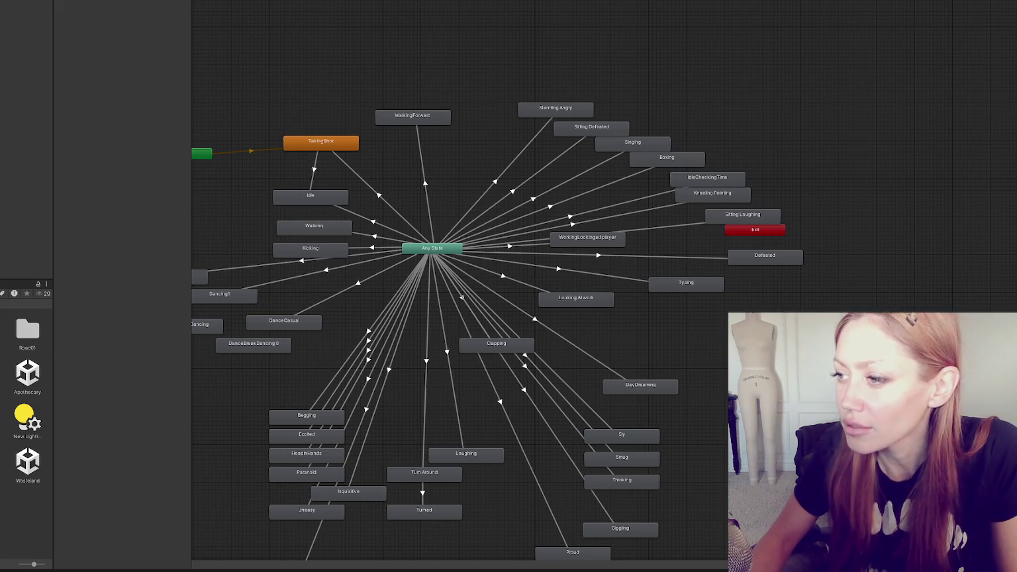
- Switch from the Animator graph back to the blank Scene view
click(263, 1)
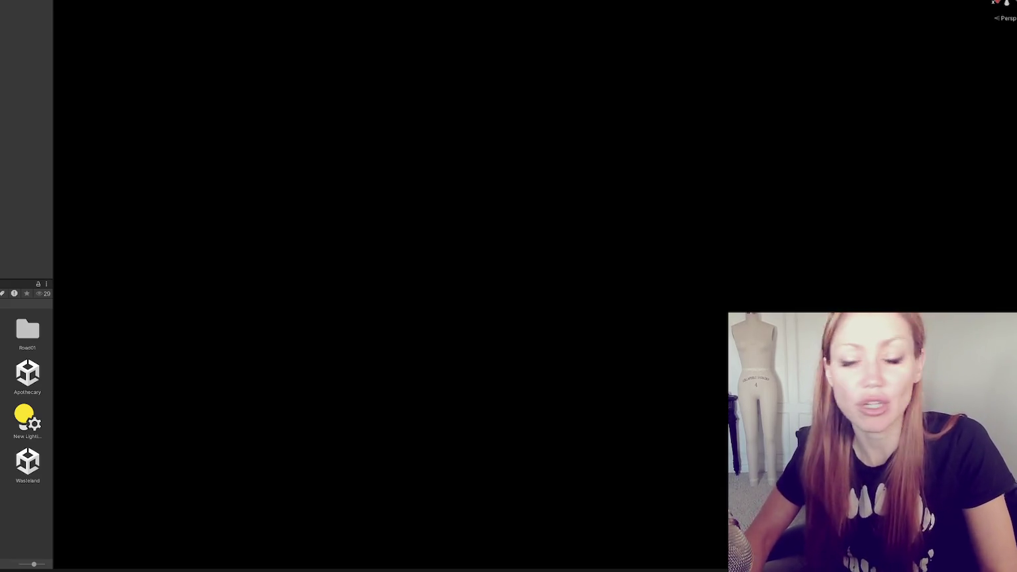
- Widen the Project panel to two columns and open the ChairBlueprint prefab
drag(53, 16, 91, 16)
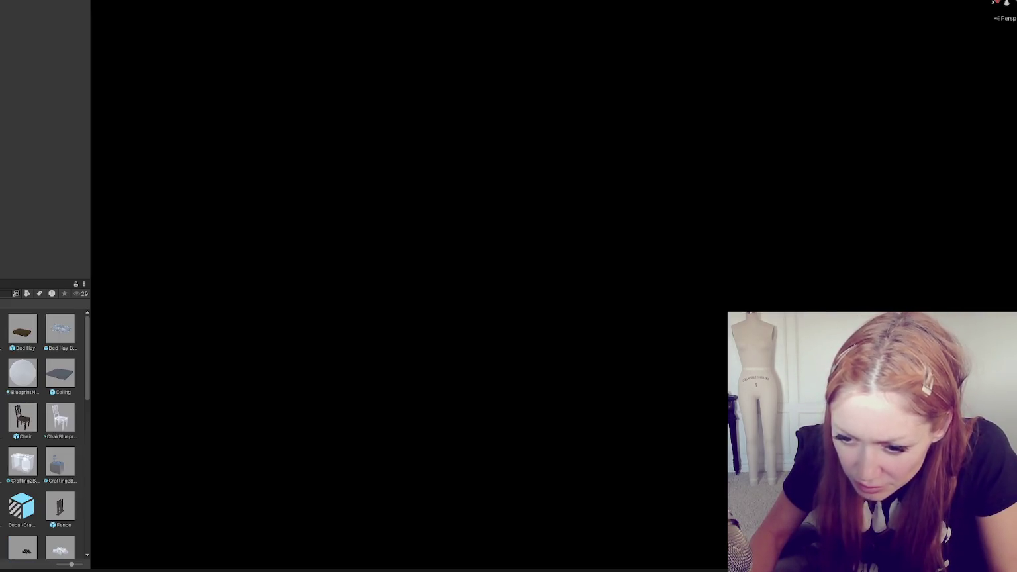
double_click(23, 415)
double_click(62, 419)
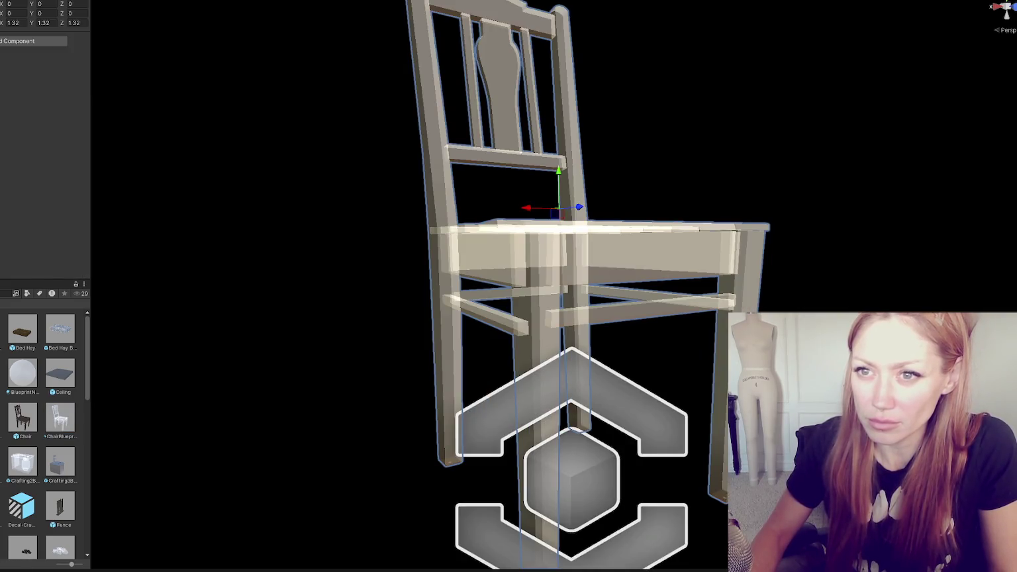
- Try X and Y scale values of 1 on the blueprint chair, then undo the change
click(595, 258)
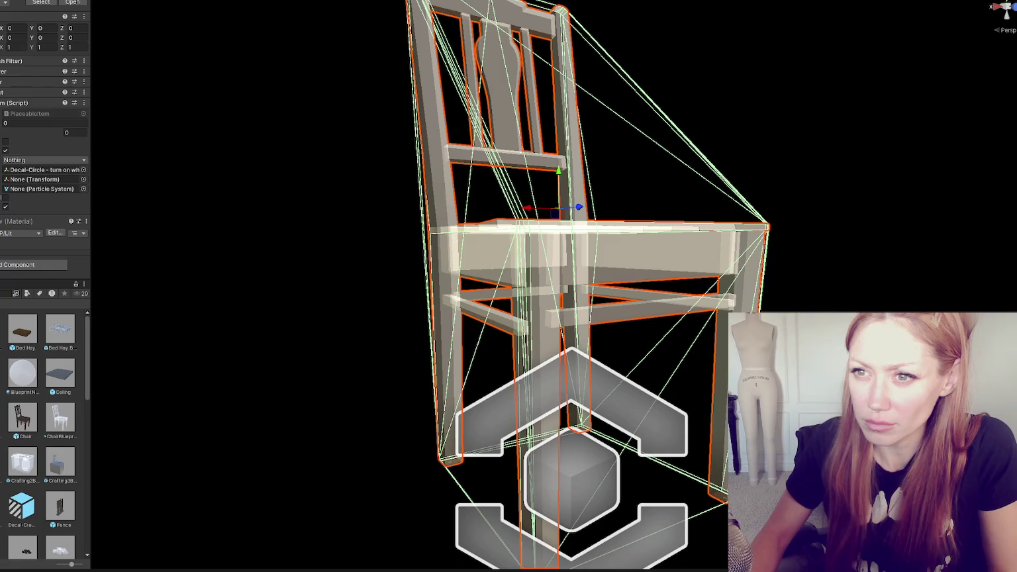
click(1, 40)
click(3, 24)
key(Tab)
key(Tab)
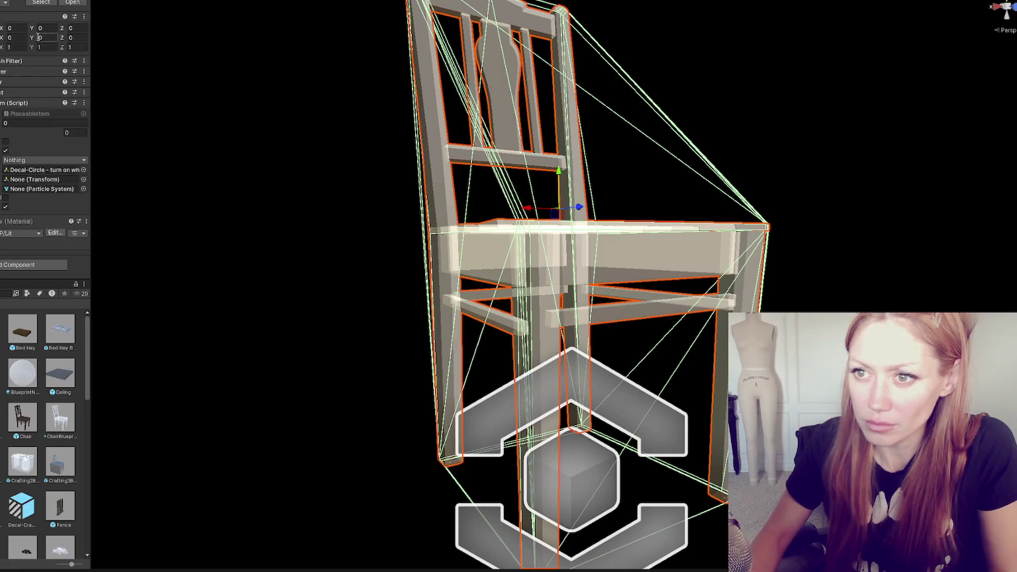
text(1)
double_click(22, 24)
text(1)
key(Tab)
text(1)
key(Tab)
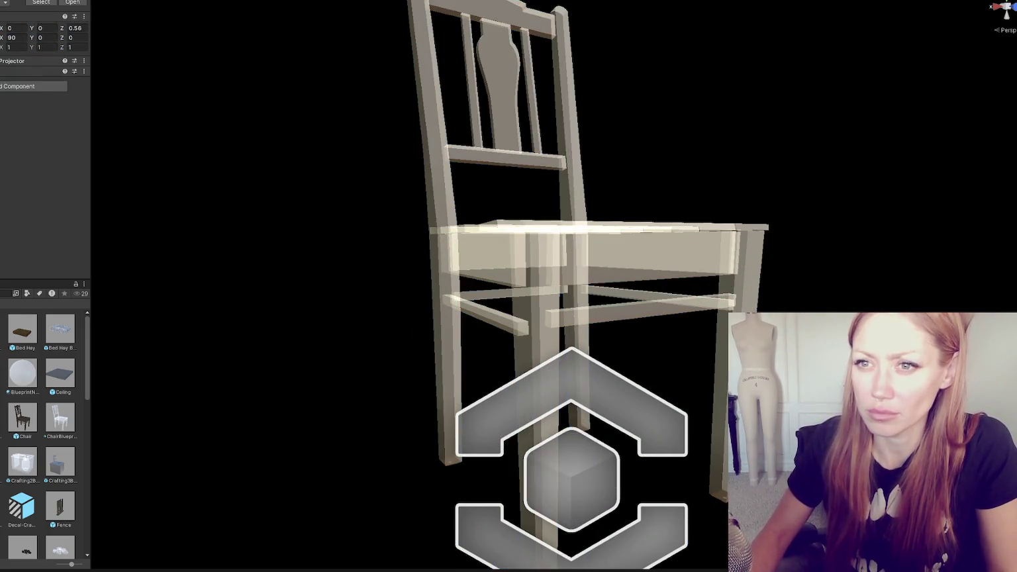
key(ctrl+z)
key(ctrl+z)
key(ctrl+z)
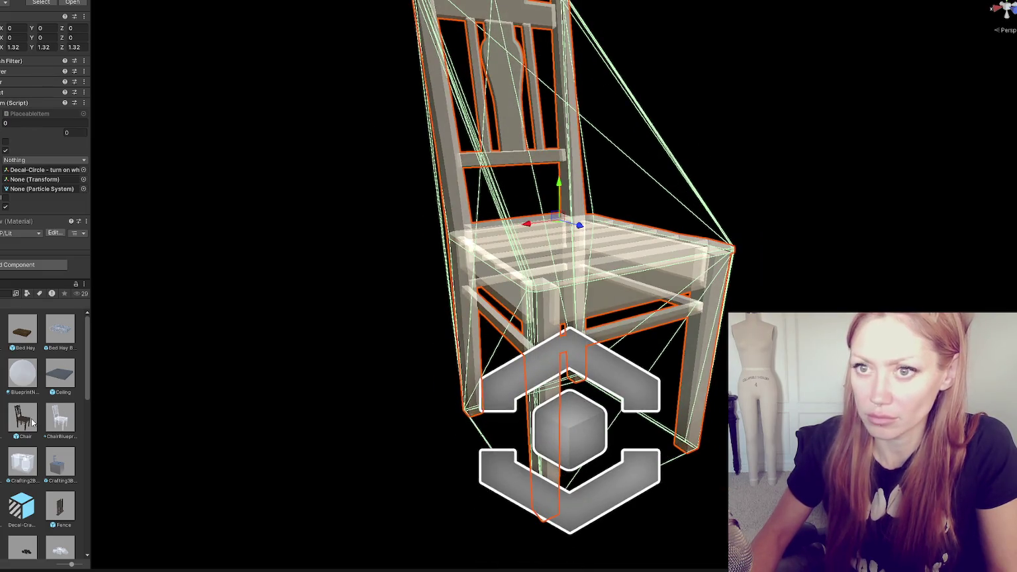
- In the wooden Chair prefab, undo a trial 1.32 X scale and raise the Decal Projector onto the seat
double_click(22, 418)
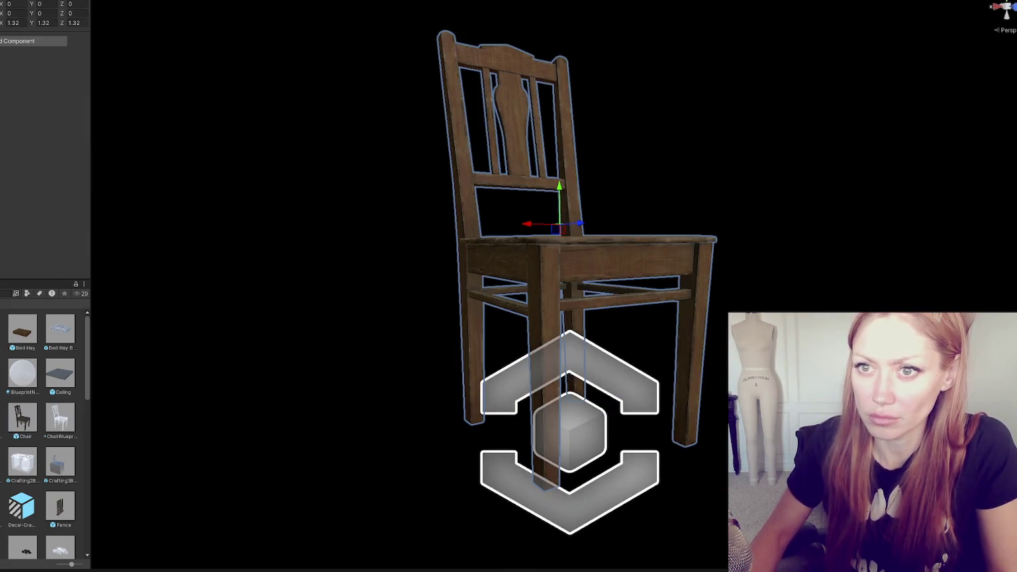
click(13, 23)
text(1.32)
key(Tab)
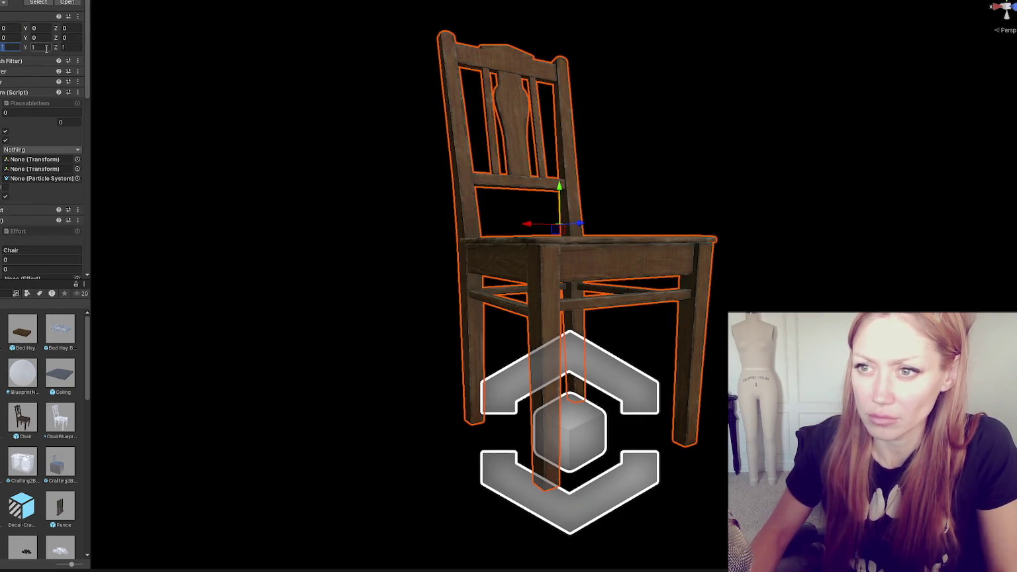
key(ctrl+z)
key(ctrl+z)
key(ctrl+z)
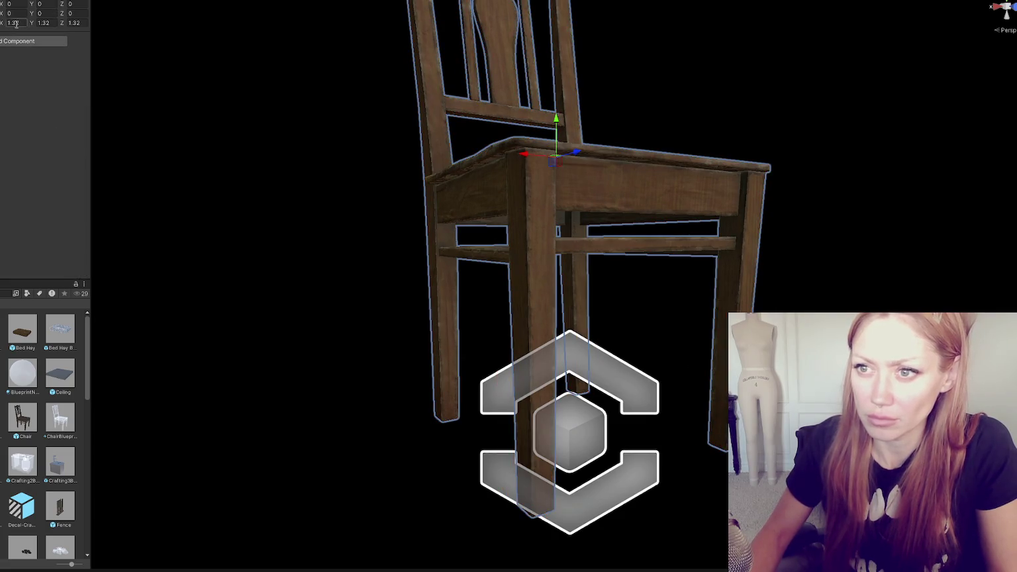
key(ctrl+z)
key(ctrl+z)
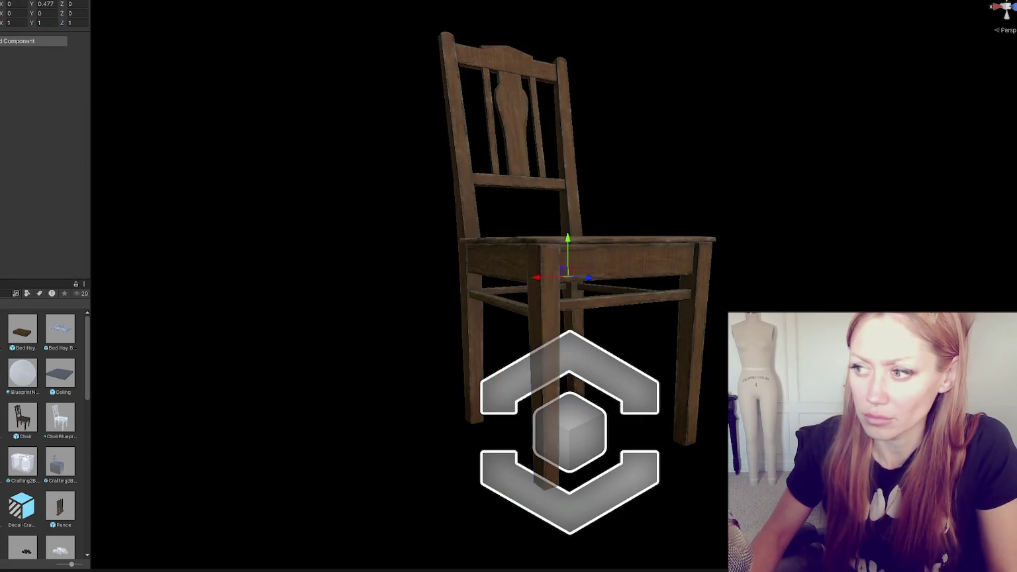
key(ctrl+z)
key(ctrl+z)
key(ctrl+y)
scroll(447, 211, up, 2)
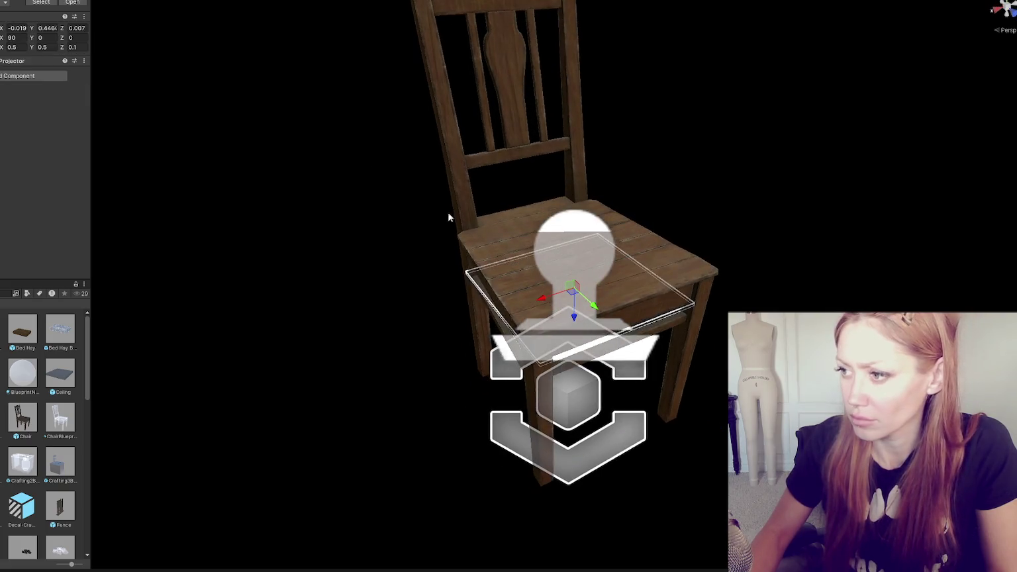
drag(578, 324, 577, 274)
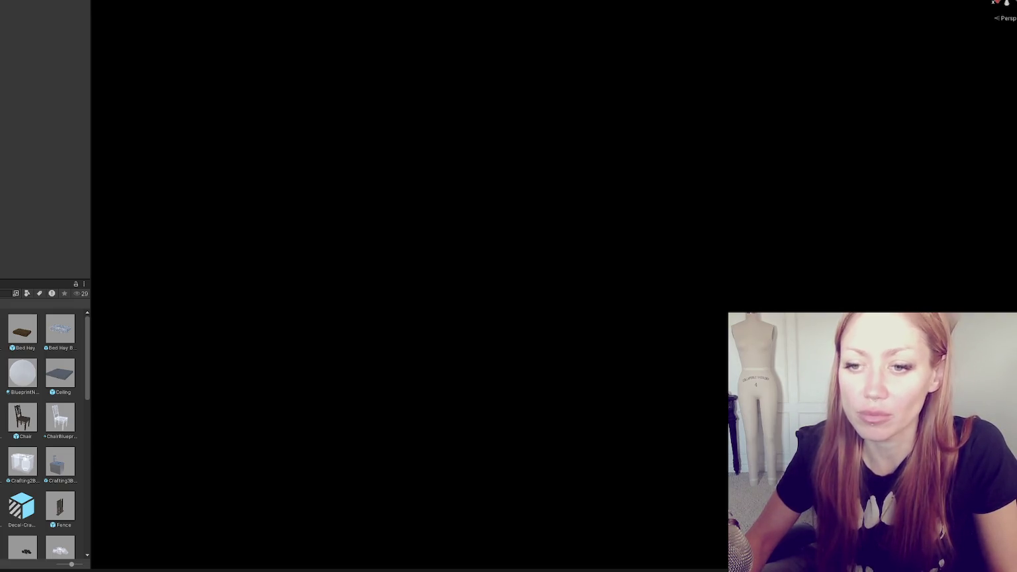
- Show the Console, enlarge the Game view, and start the game in DEV MODE
key(ctrl+shift+c)
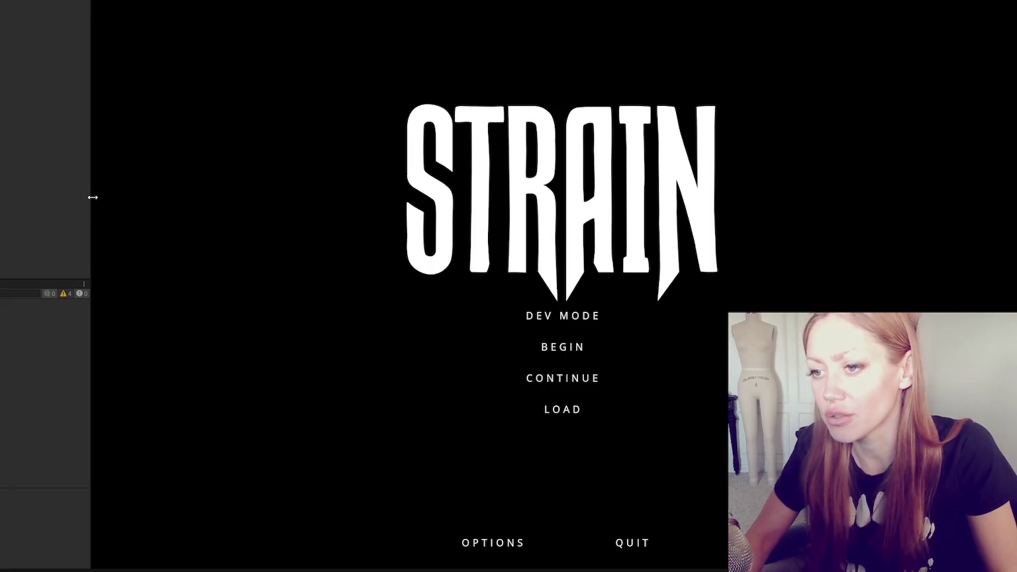
drag(92, 197, 30, 239)
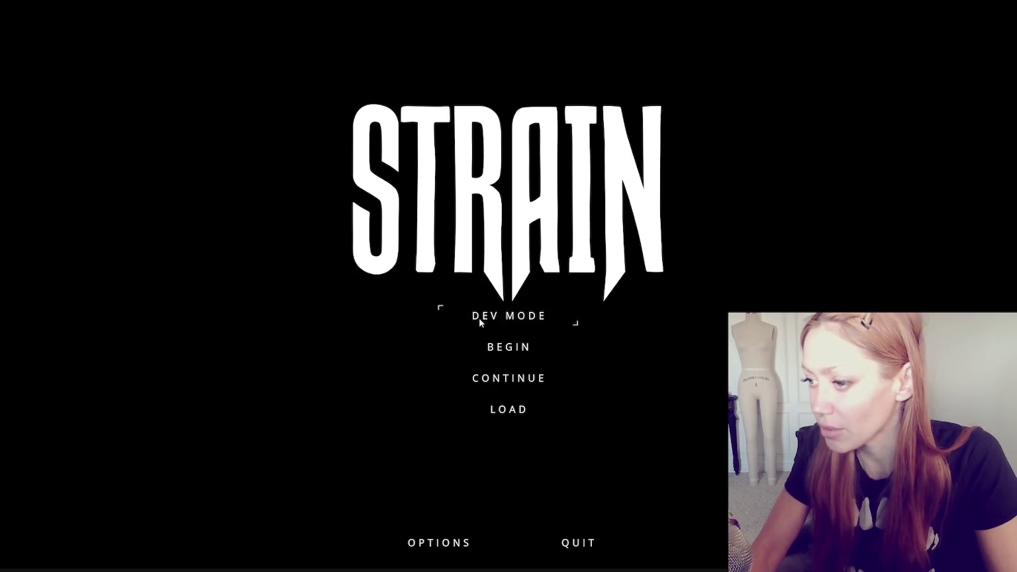
click(498, 318)
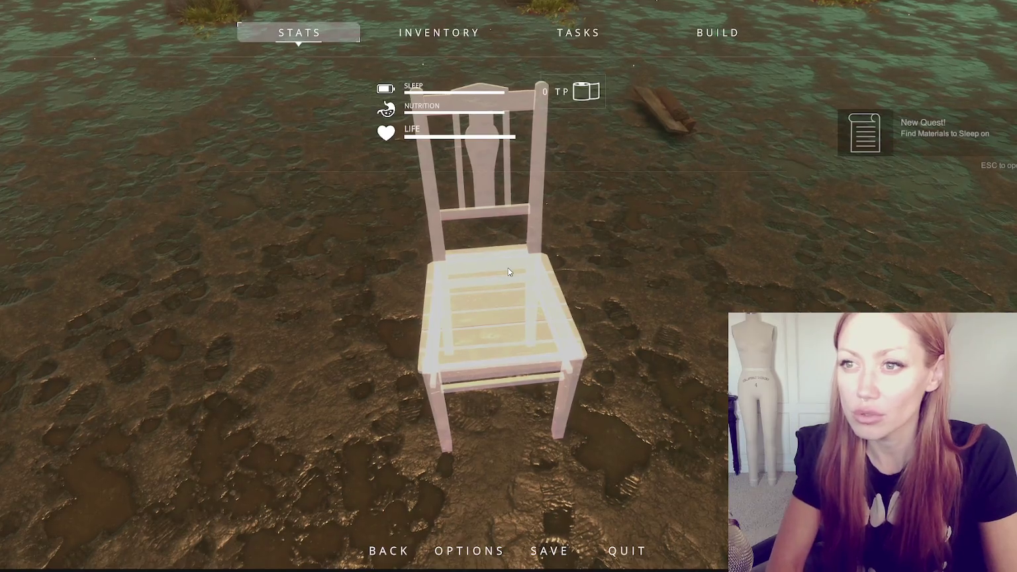
- Open and close the in-game stats menu to resume play
key(Escape)
key(Escape)
key(Escape)
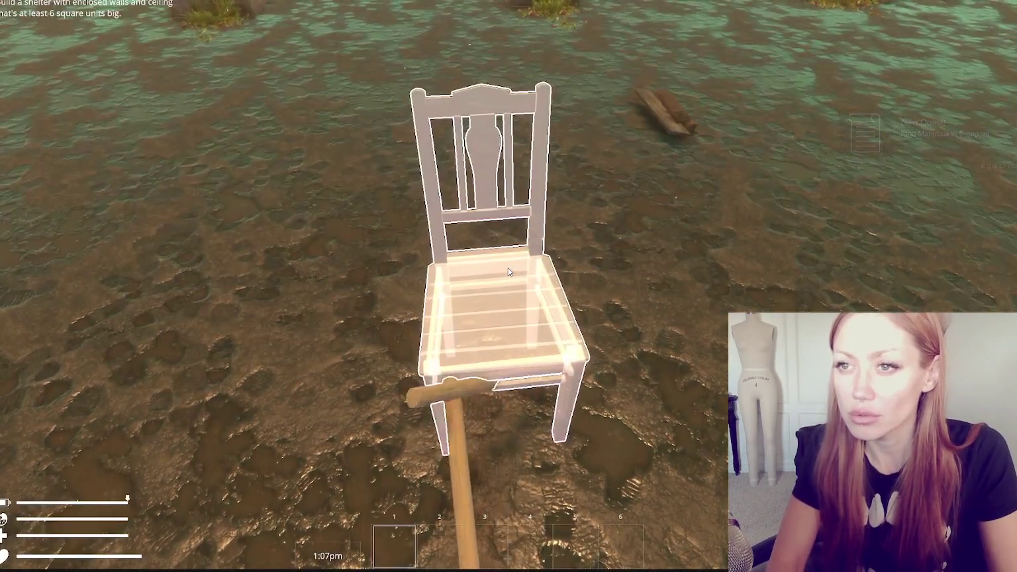
key(Escape)
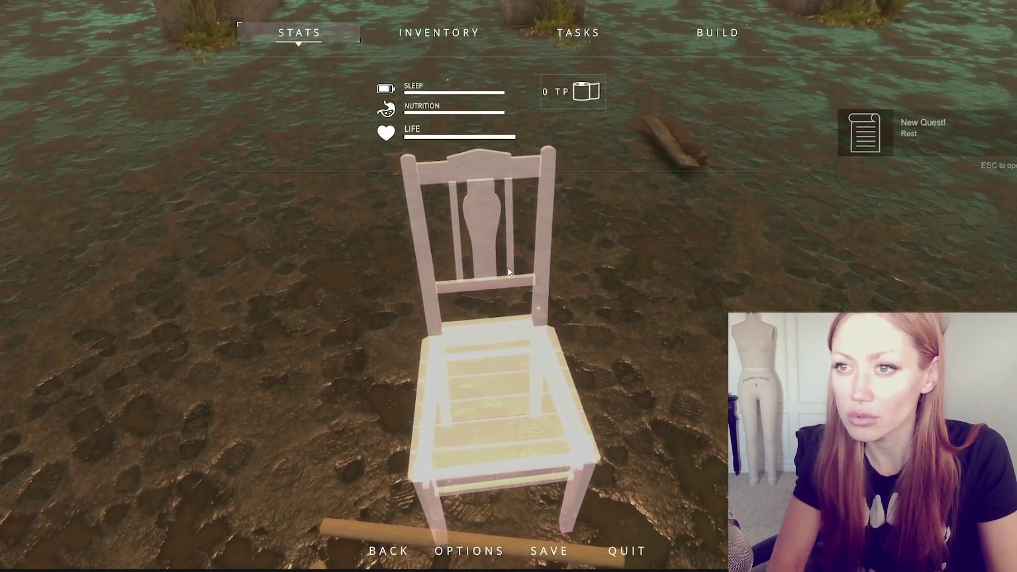
key(Escape)
- Pick up both wooden boards, build the chair from its blueprint, and bring up the pause menu
key(s)
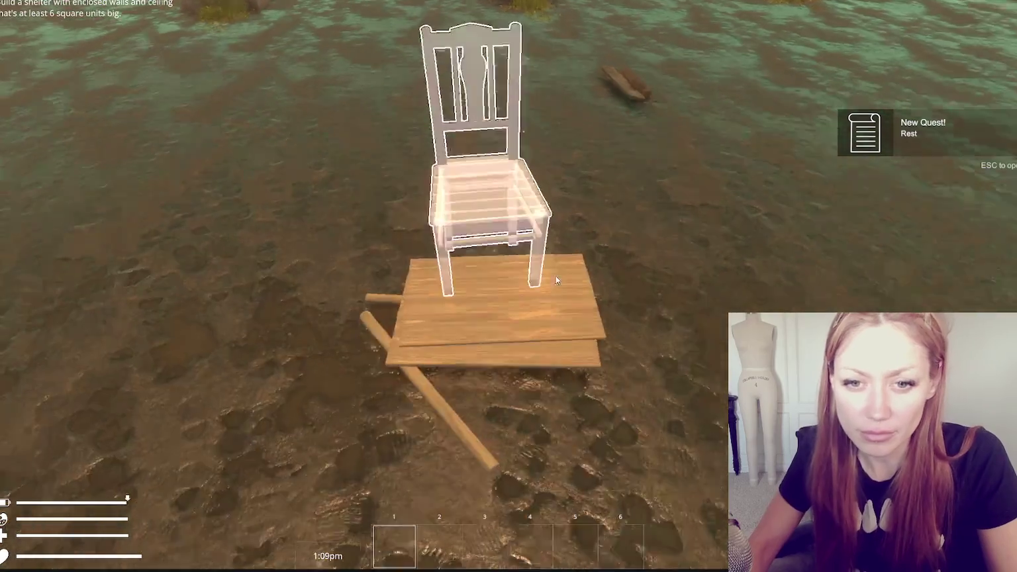
click(507, 267)
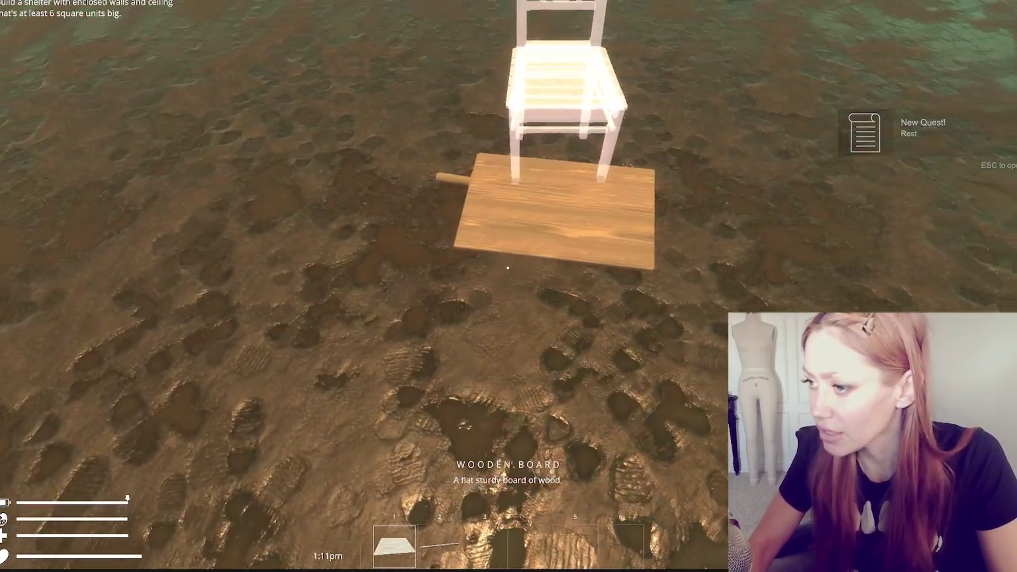
click(508, 267)
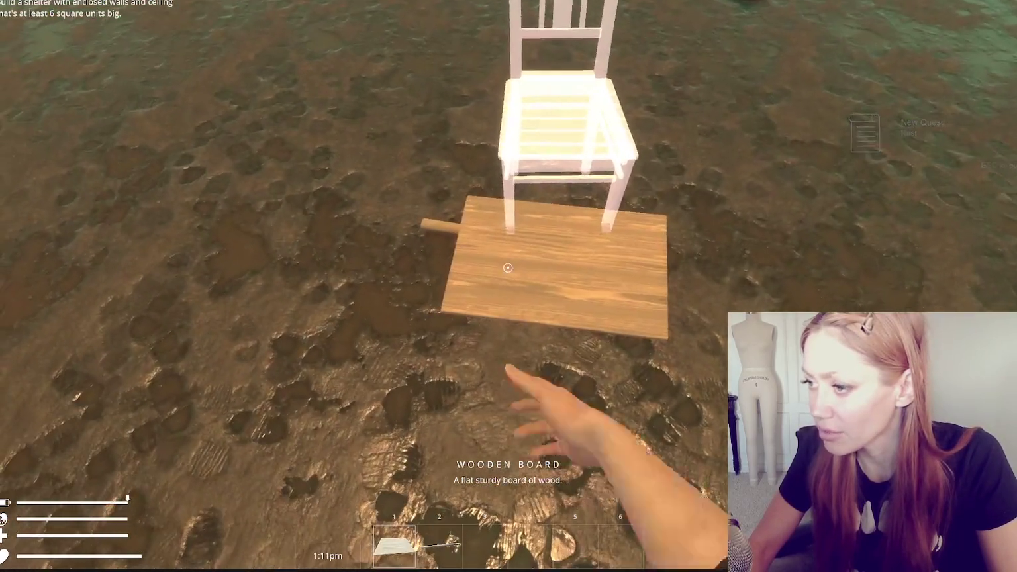
key(s)
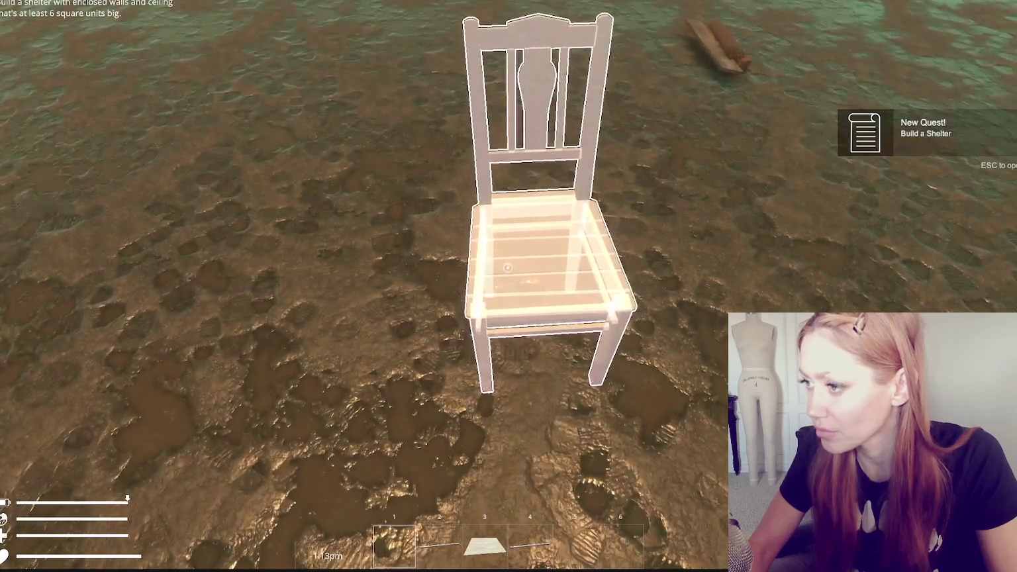
click(508, 267)
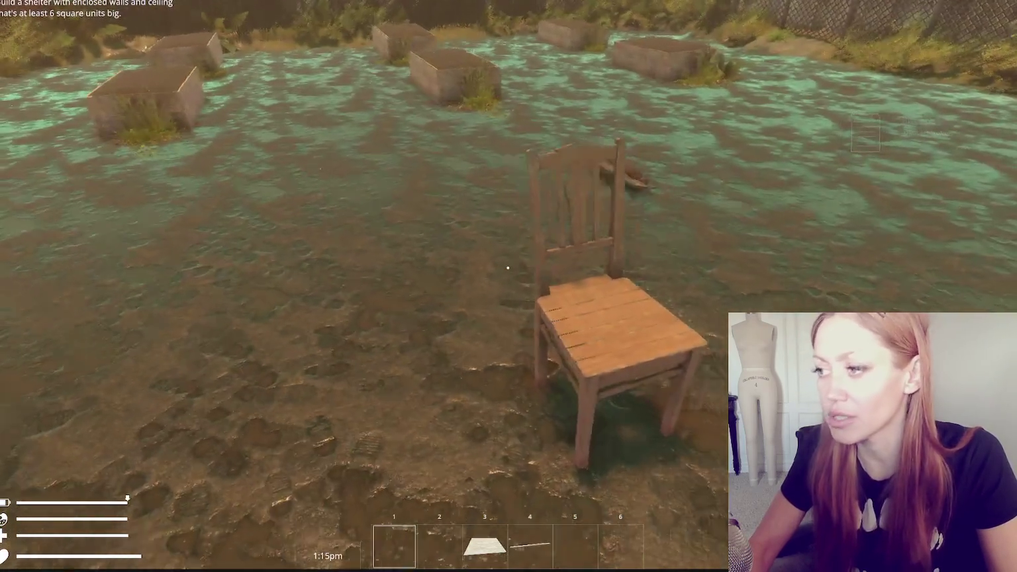
key(w)
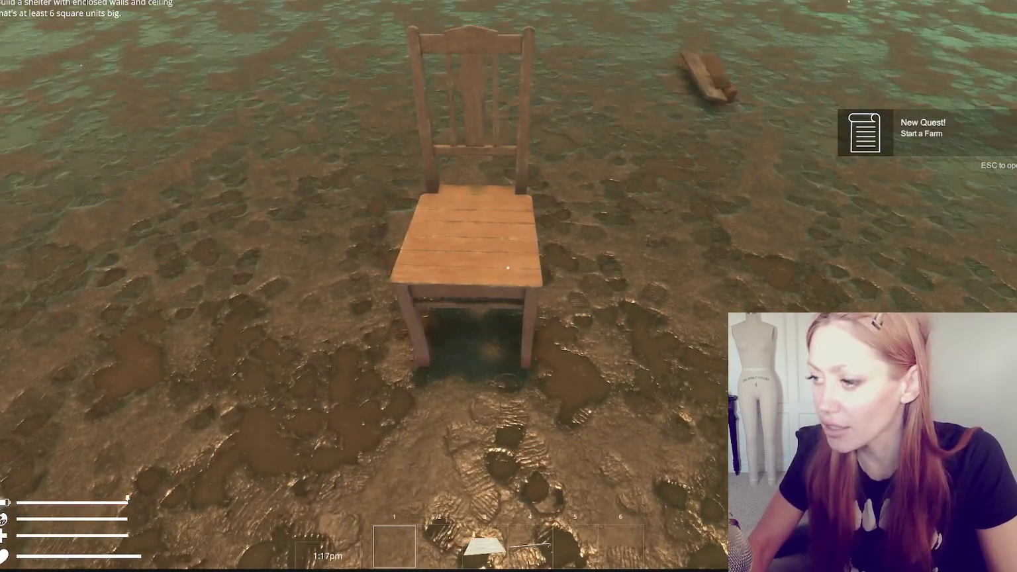
key(Escape)
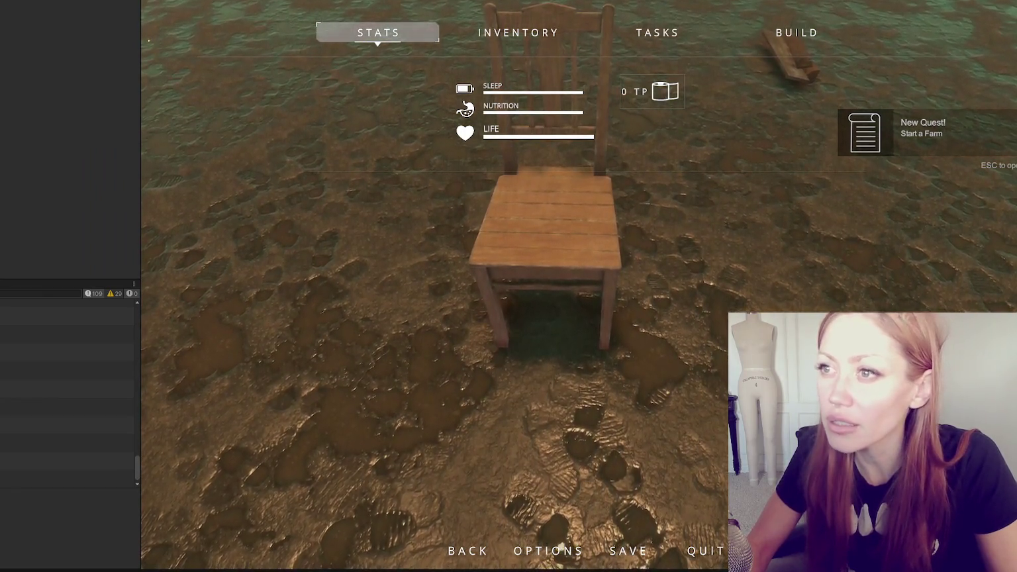
- Stop play, select the chair, and set its layer to 31: WallsWithHoles
key(ctrl+p)
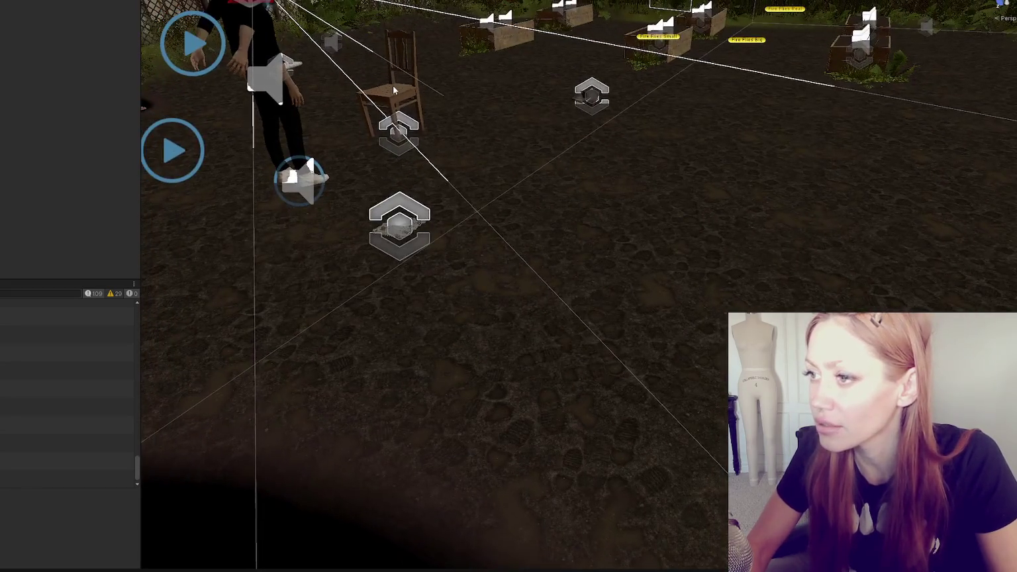
click(392, 86)
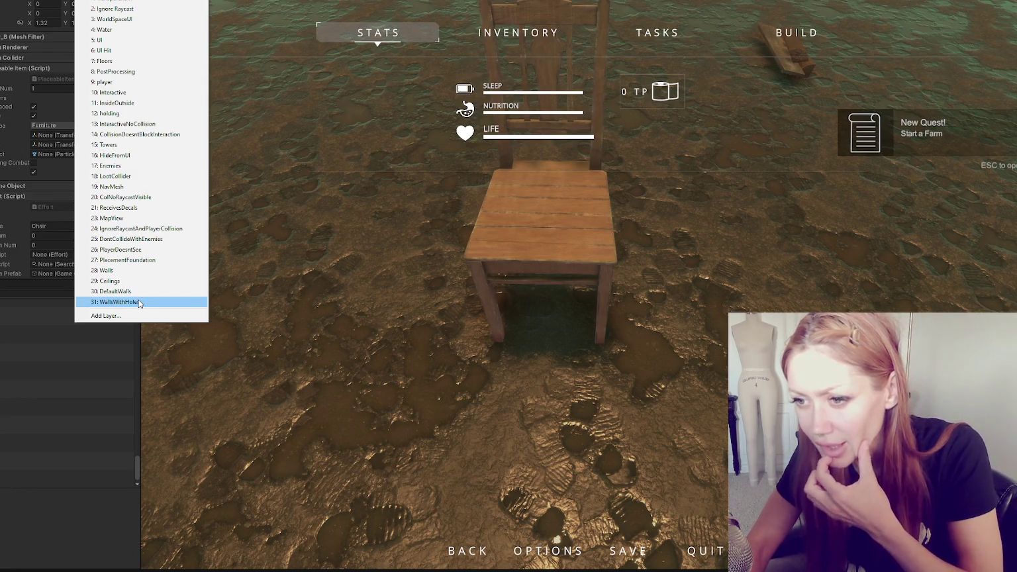
click(140, 302)
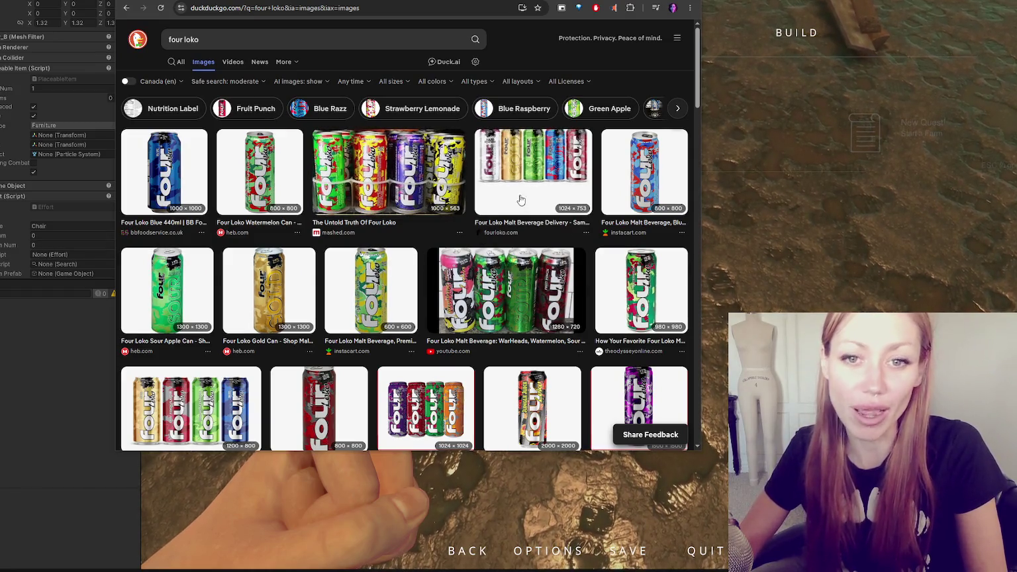
scroll(365, 177, down, 2)
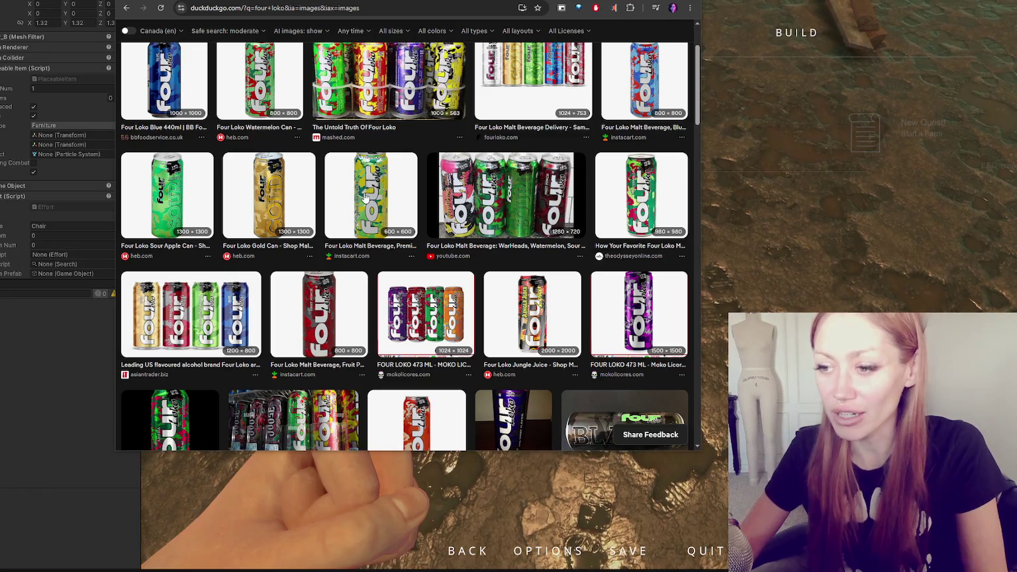
scroll(366, 197, up, 2)
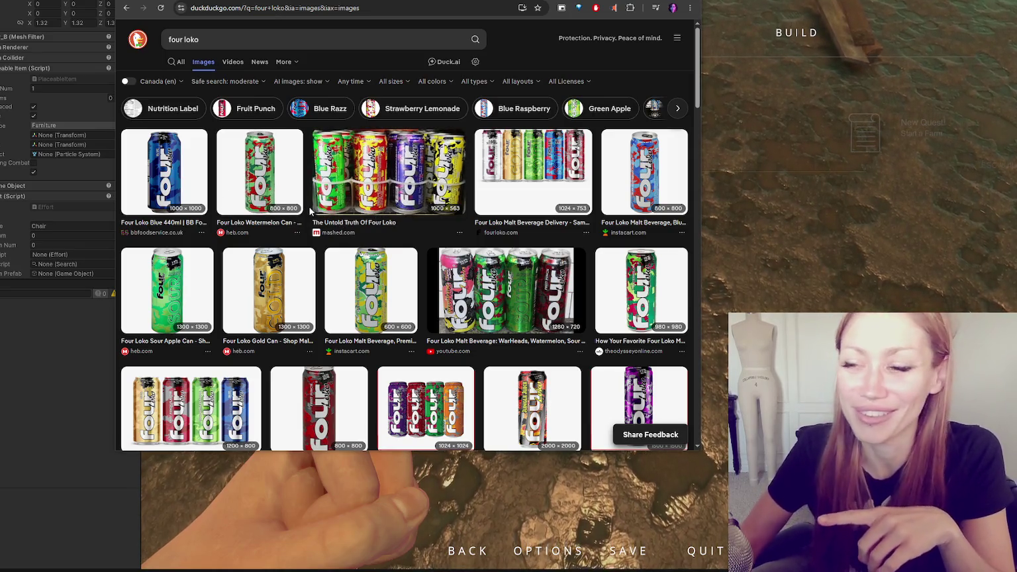
scroll(396, 208, down, 2)
scroll(396, 207, up, 2)
click(387, 179)
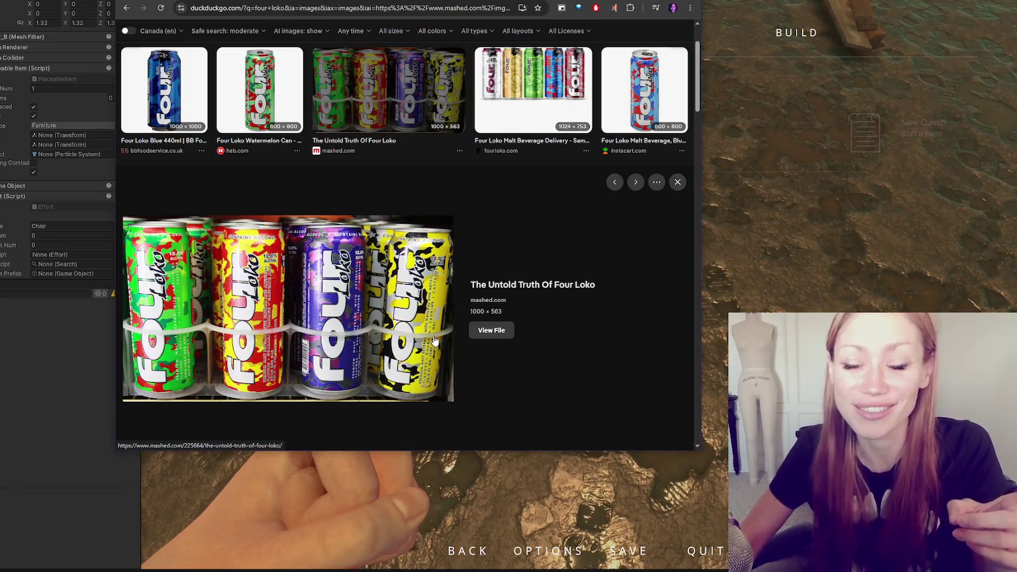
- Scroll up and down through the Four Loko image search results
scroll(435, 340, down, 10)
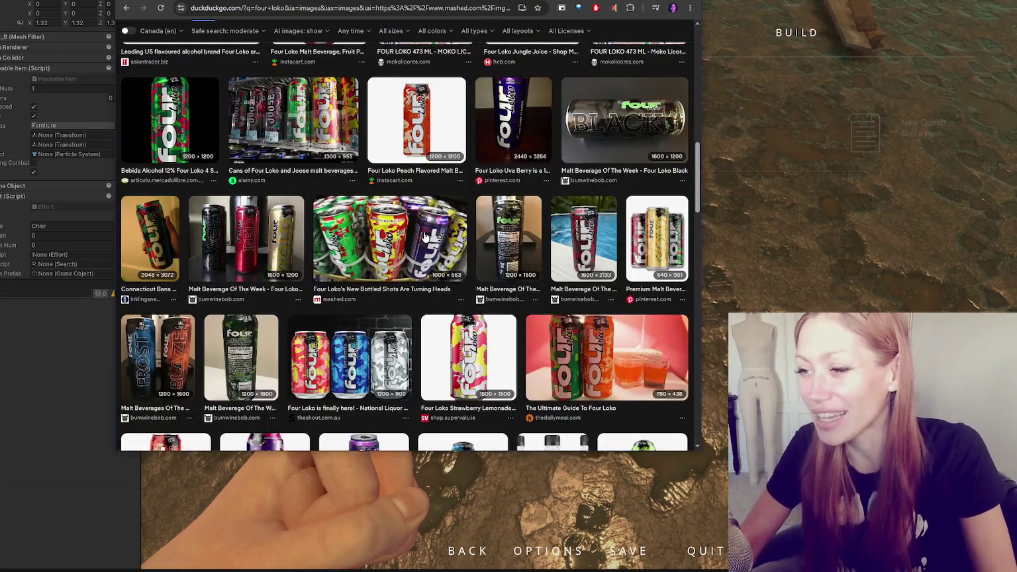
scroll(336, 244, down, 3)
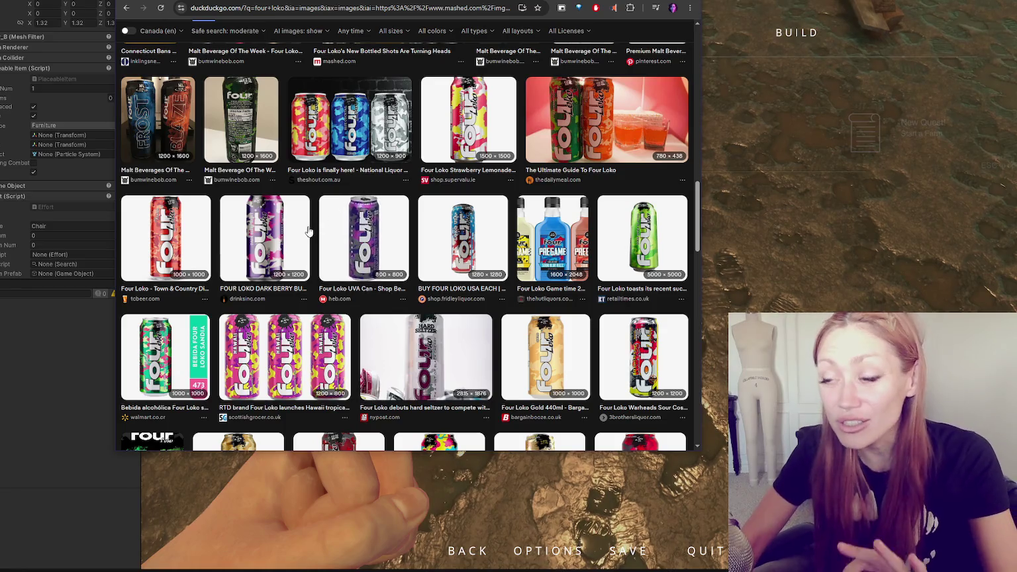
scroll(301, 239, up, 3)
scroll(301, 239, up, 5)
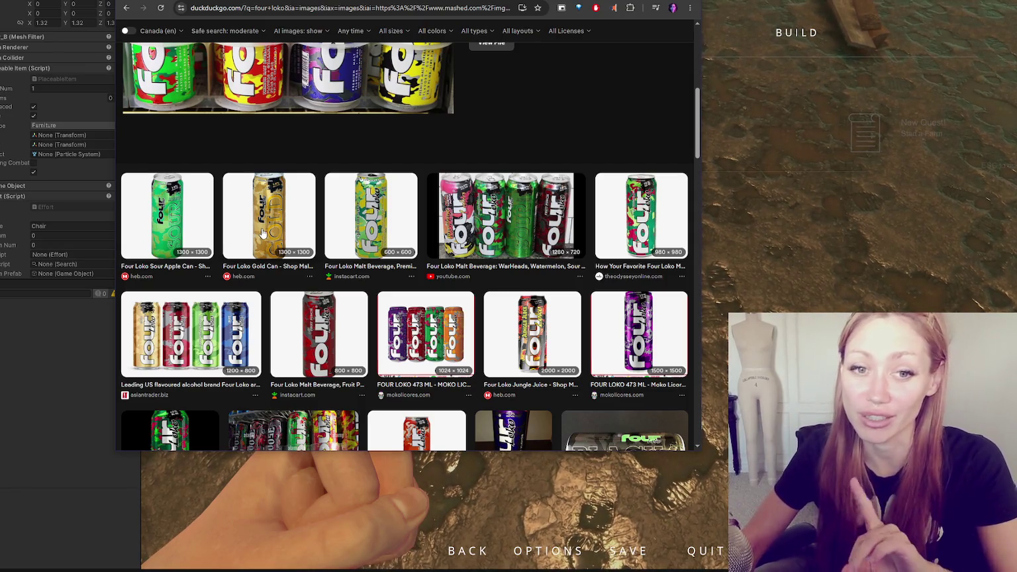
scroll(315, 235, up, 3)
scroll(315, 235, up, 2)
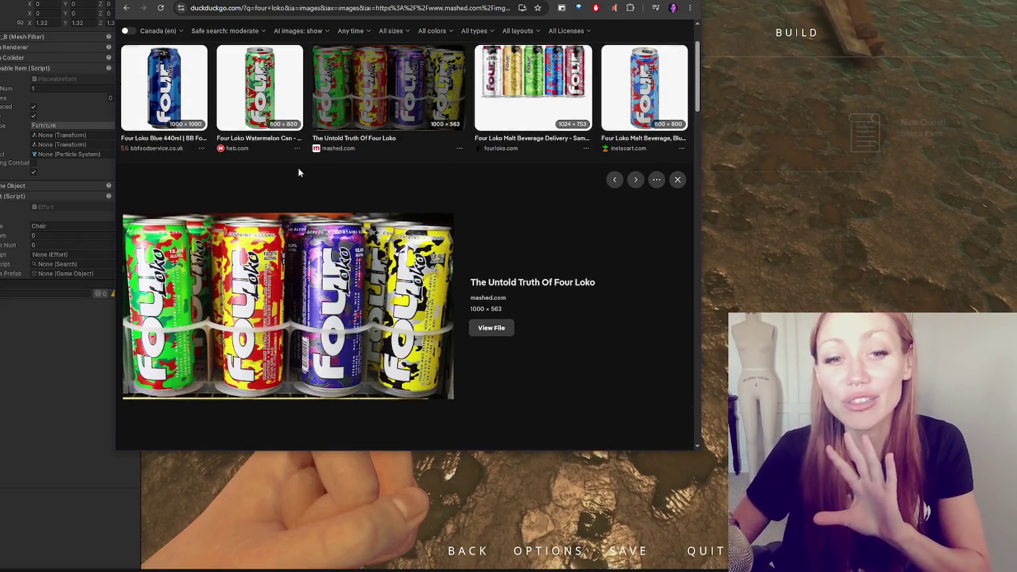
scroll(298, 172, up, 2)
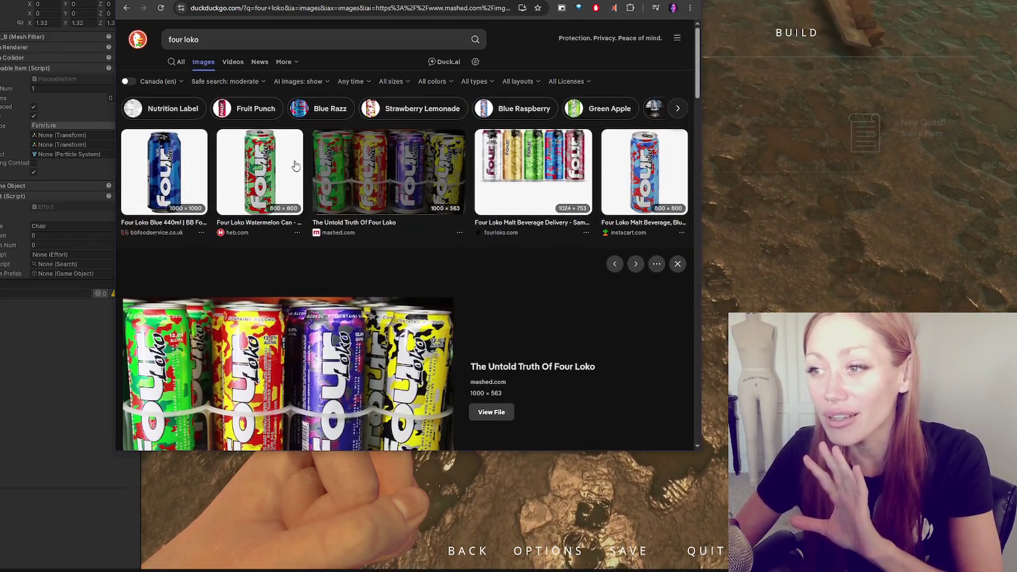
scroll(397, 348, down, 2)
scroll(395, 348, up, 2)
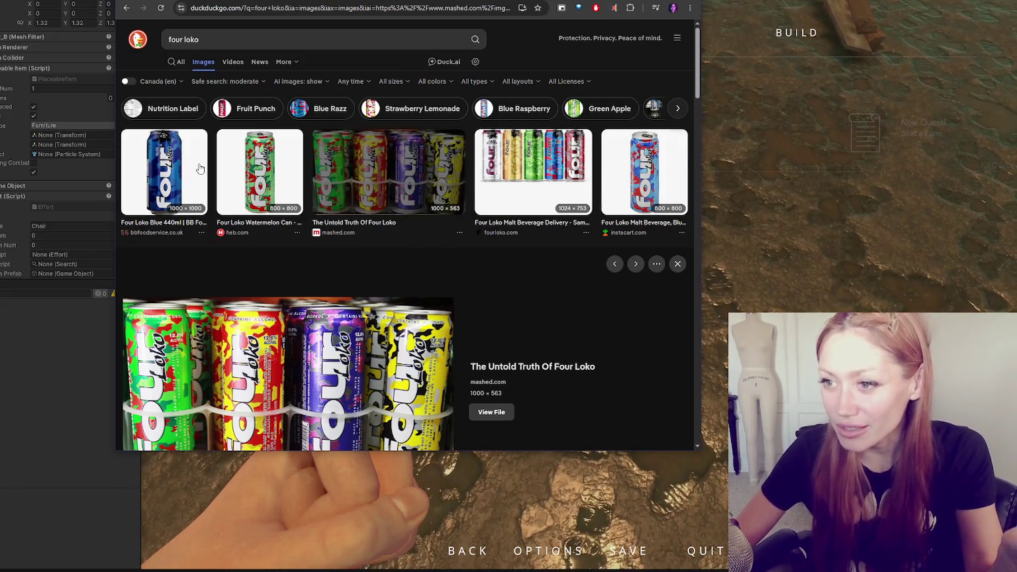
scroll(348, 171, down, 5)
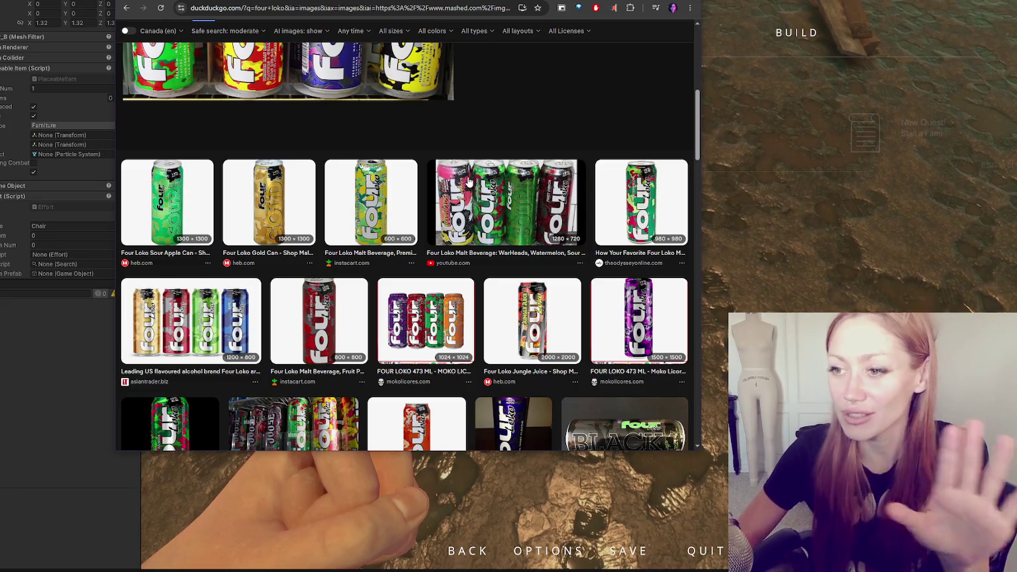
scroll(471, 183, down, 2)
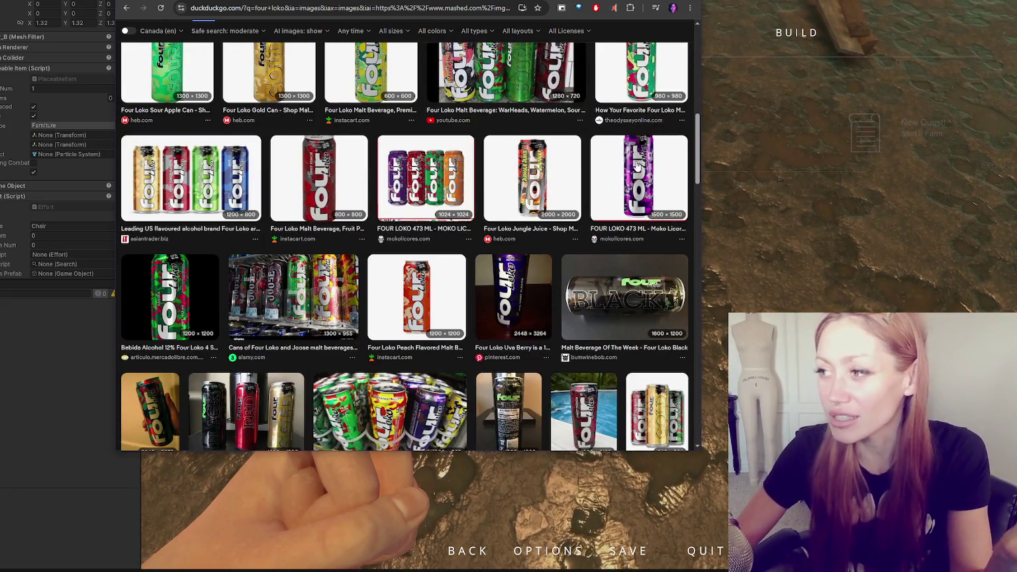
scroll(370, 159, up, 5)
scroll(288, 270, up, 1)
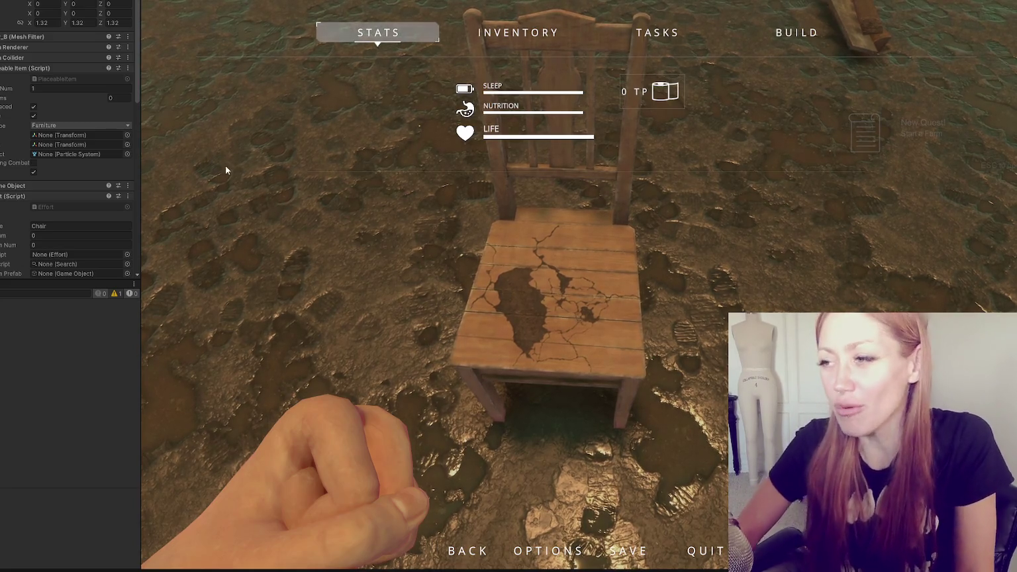
- Collapse the Placeable Item and Effect components in the Inspector
key(Escape)
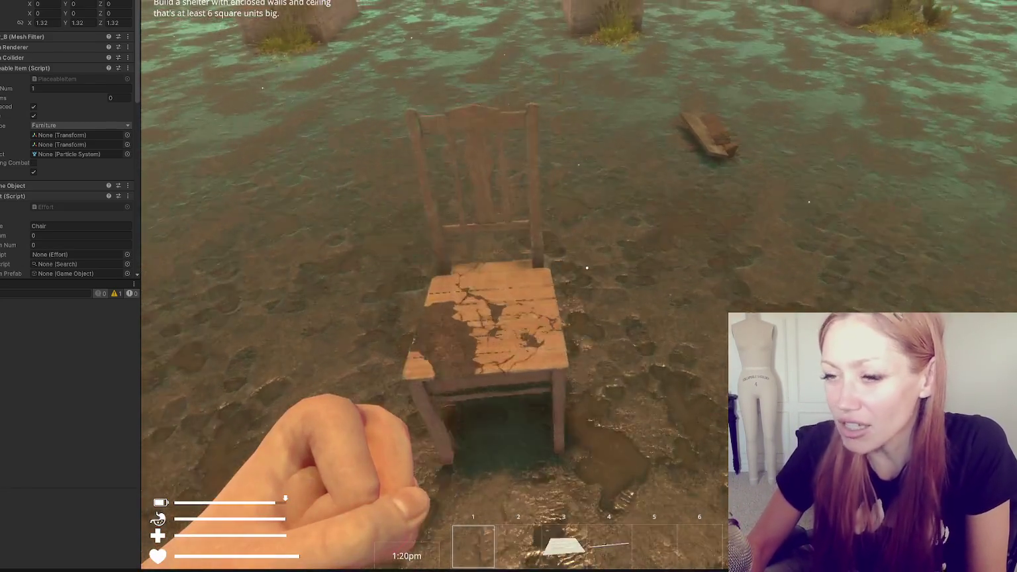
key(Escape)
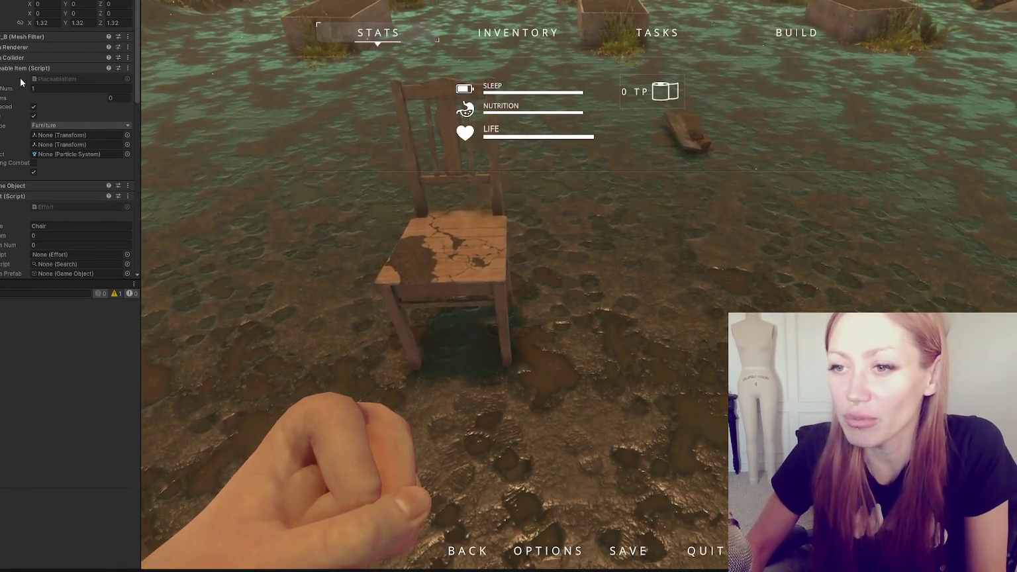
click(25, 68)
click(33, 93)
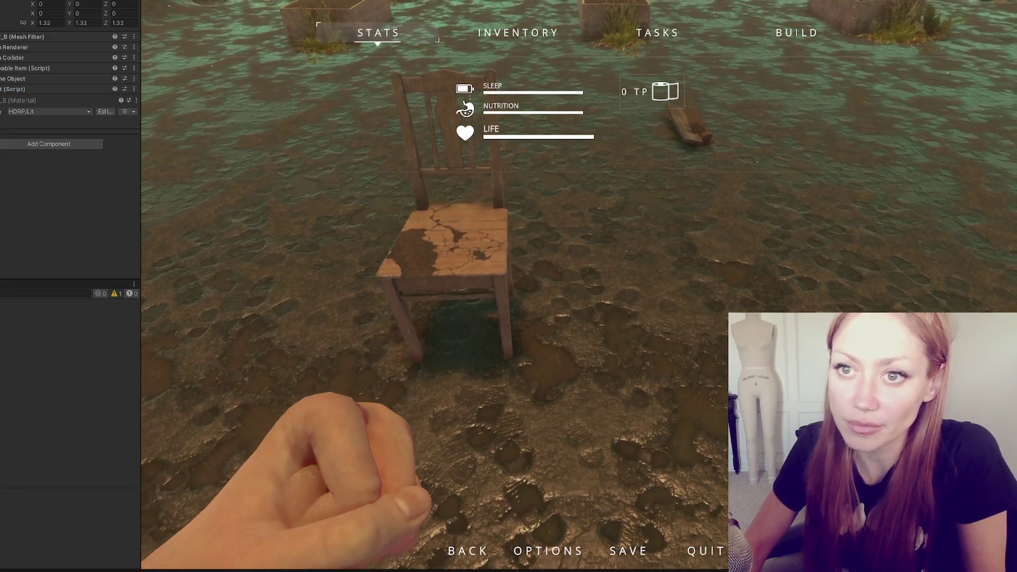
- Walk toward and back from the chair, then open the in-game Build menu of placeable items
key(Escape)
key(w)
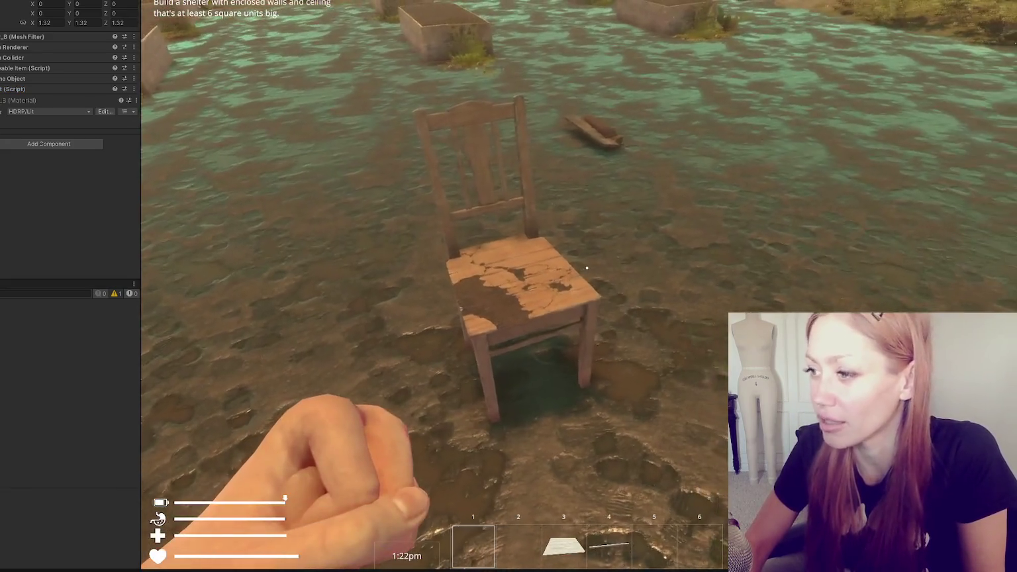
key(s)
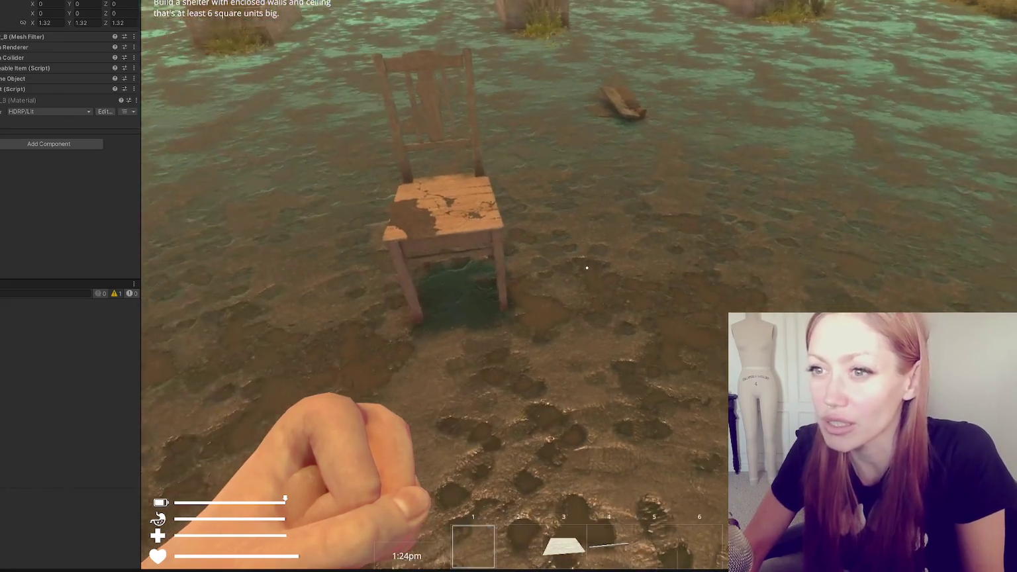
key(w)
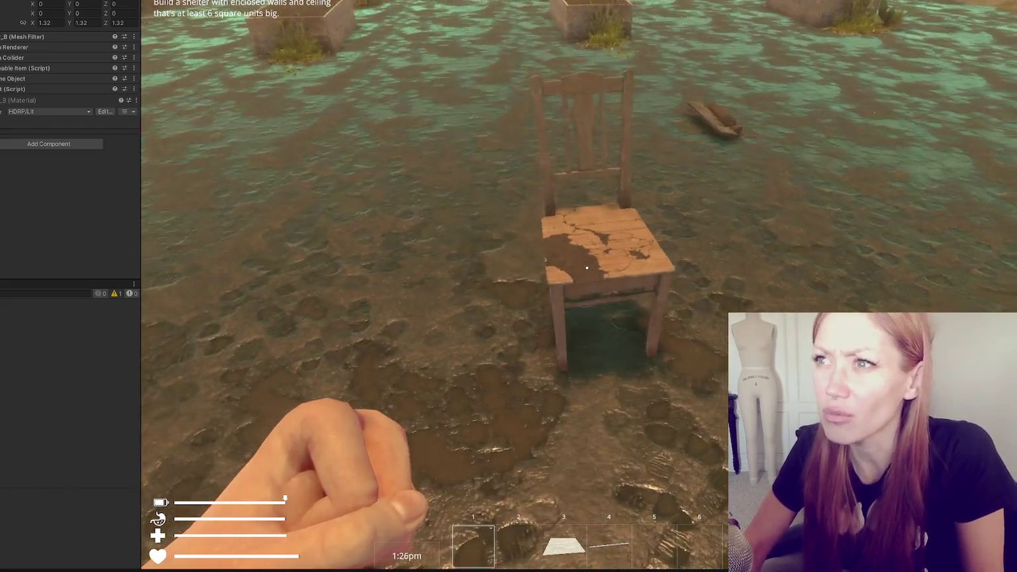
key(Escape)
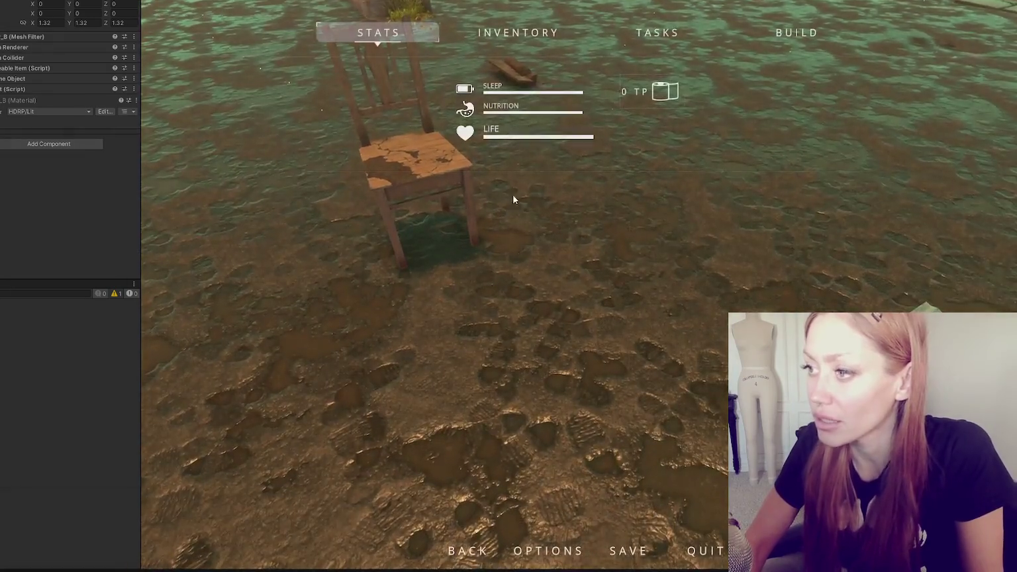
key(b)
scroll(550, 172, down, 5)
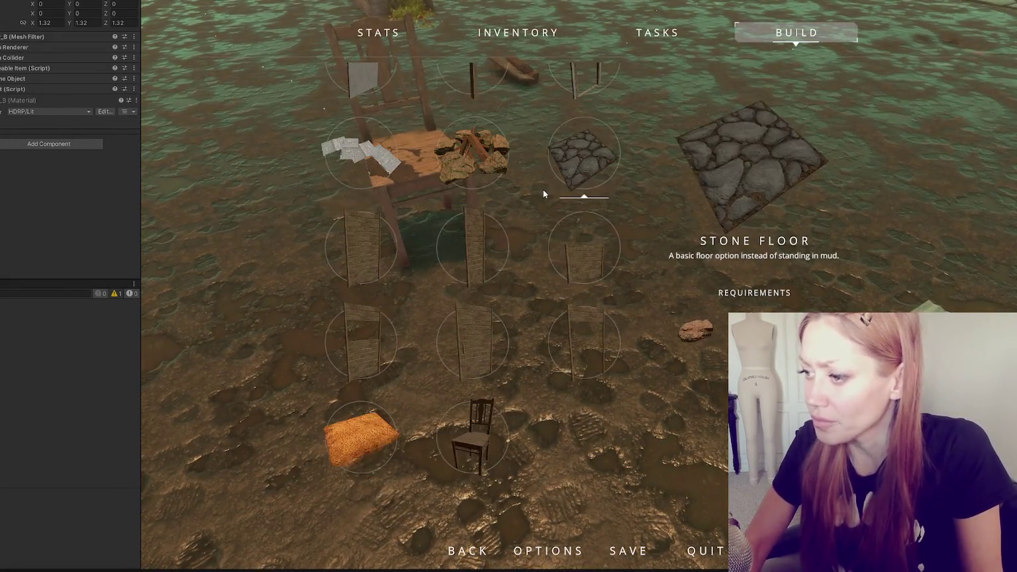
scroll(543, 196, up, 5)
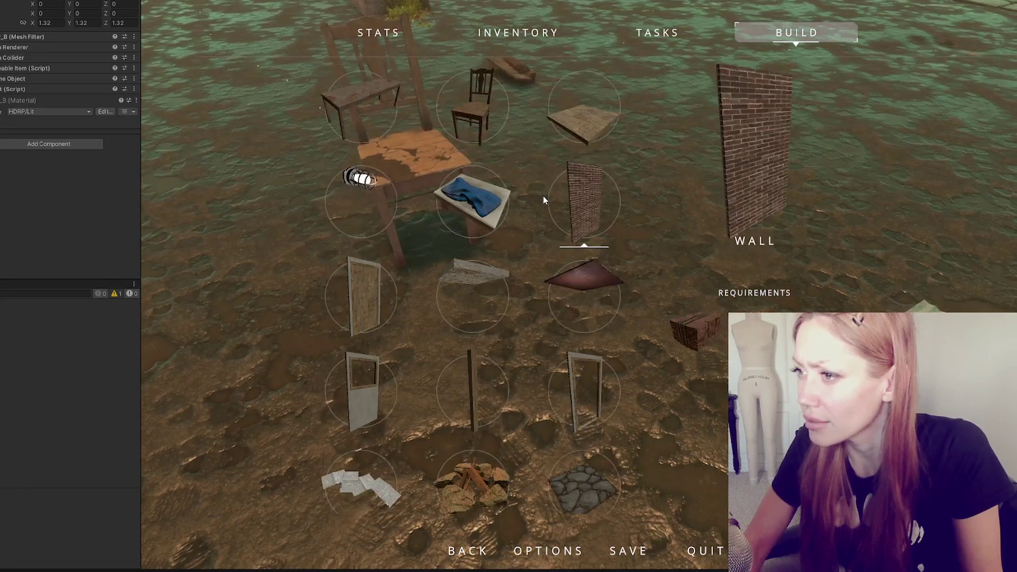
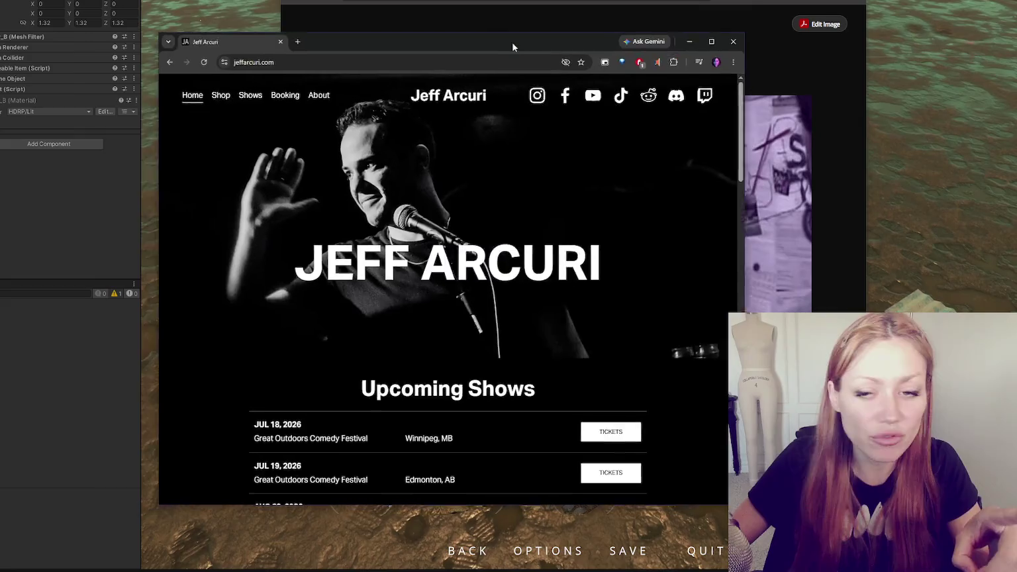
- Scroll down and back up the comedy tour-dates page in Chrome
scroll(674, 98, down, 3)
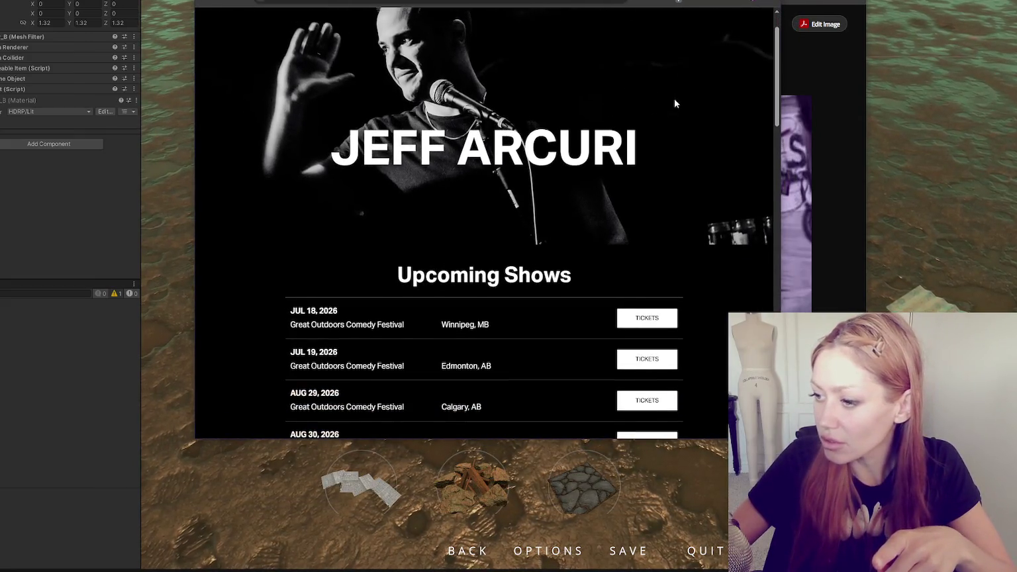
scroll(477, 225, up, 3)
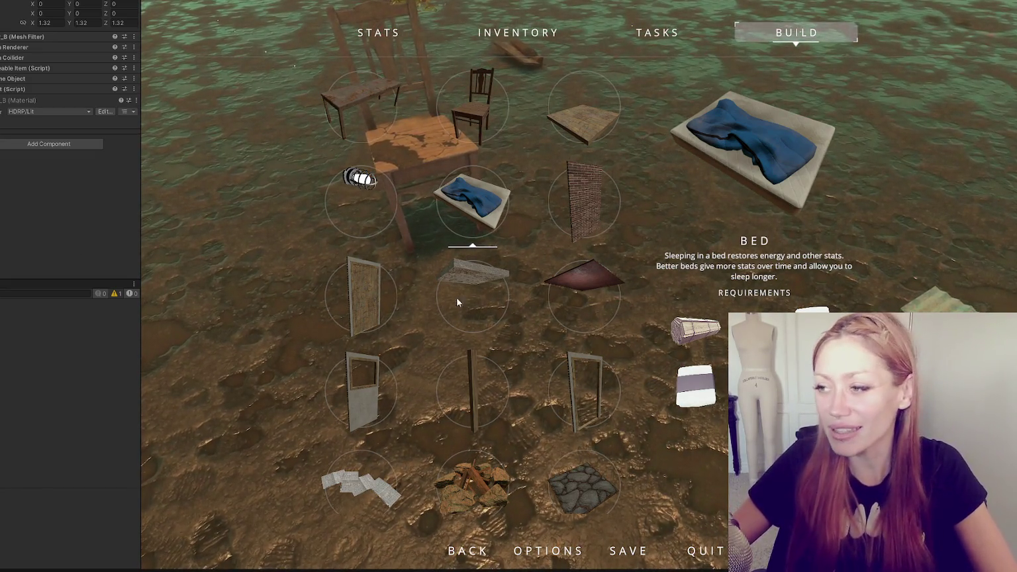
key(Escape)
key(Escape)
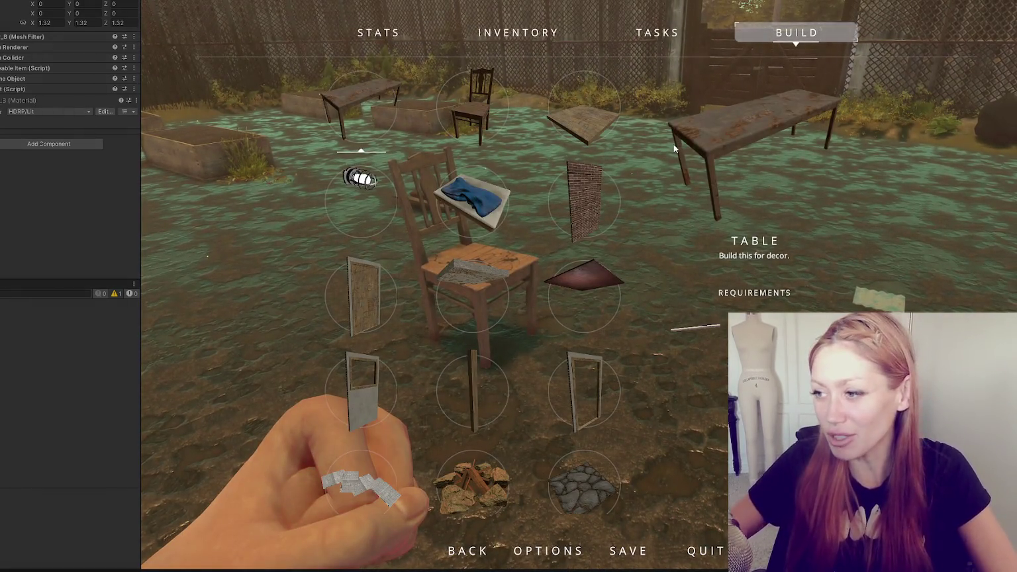
scroll(430, 295, down, 2)
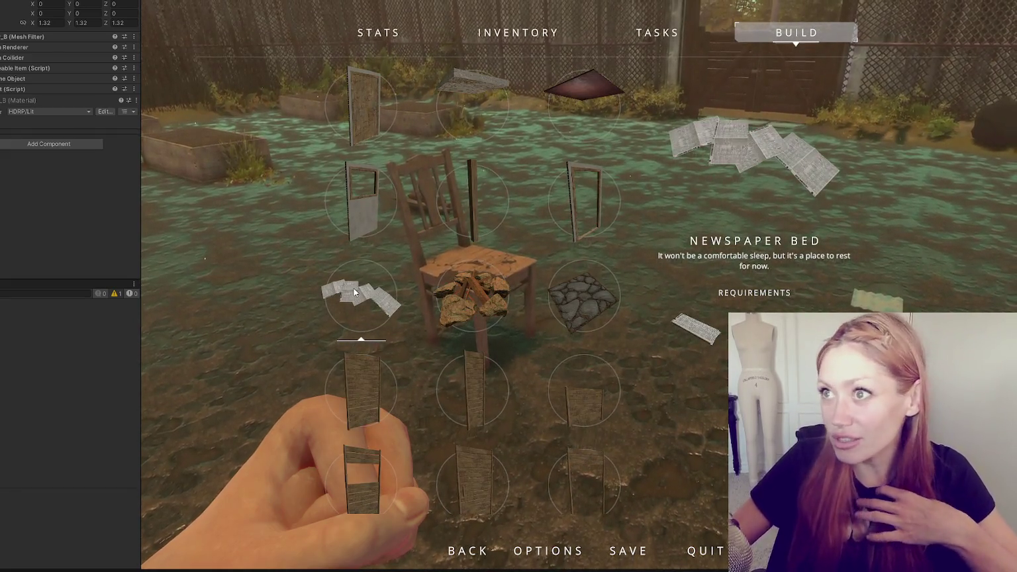
scroll(351, 290, down, 2)
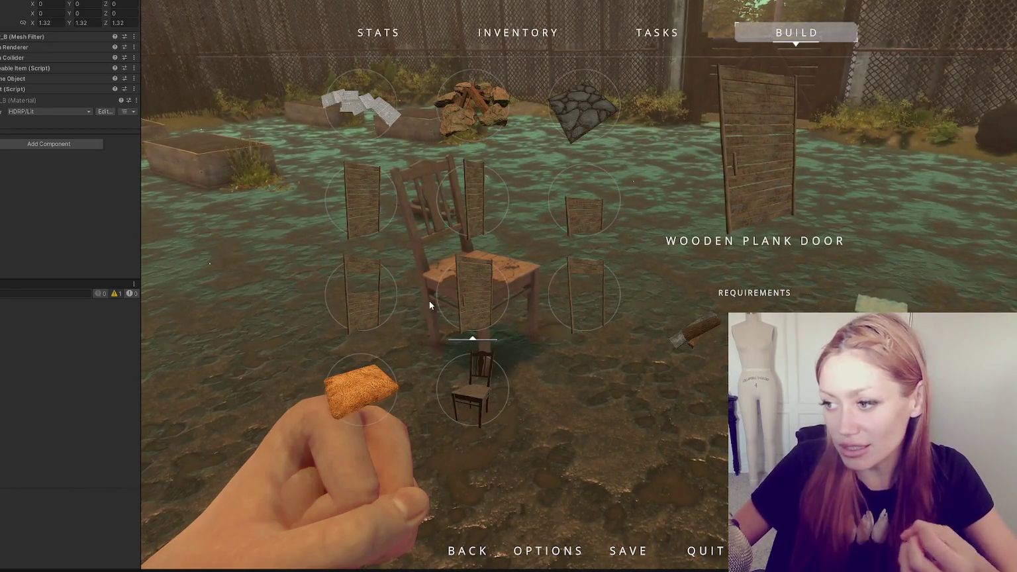
scroll(476, 274, up, 4)
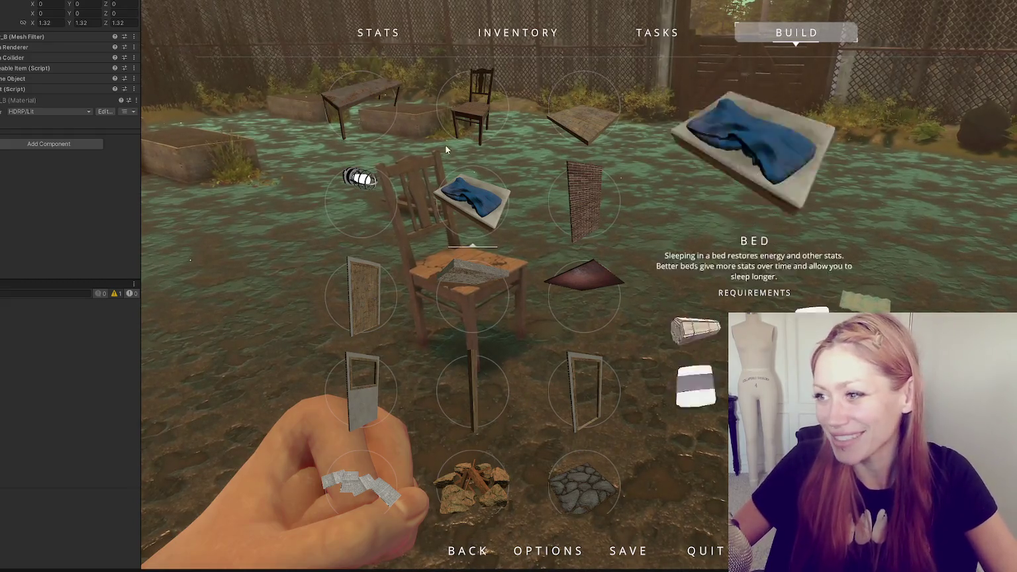
scroll(537, 209, down, 1)
scroll(575, 221, down, 1)
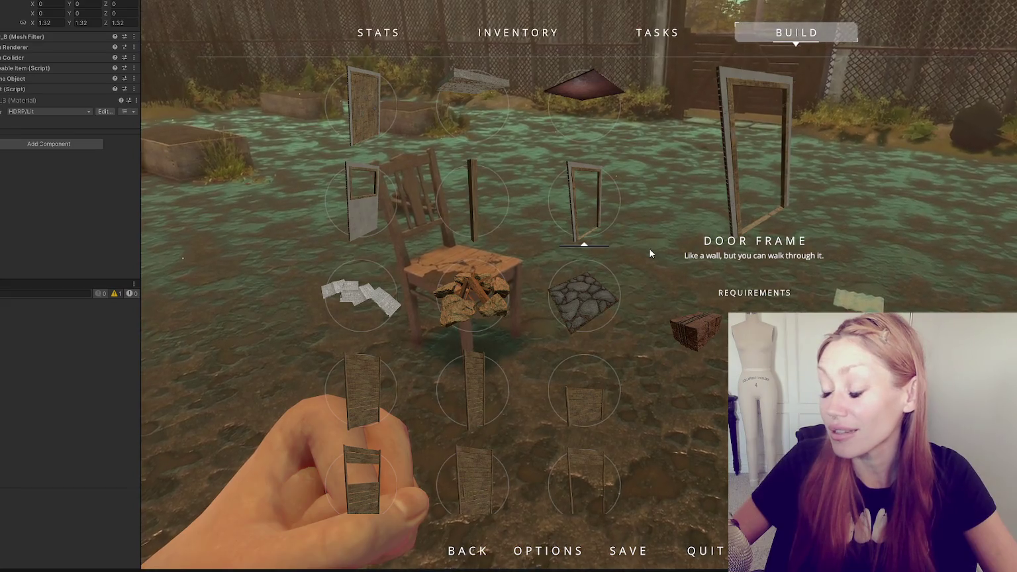
scroll(464, 252, down, 5)
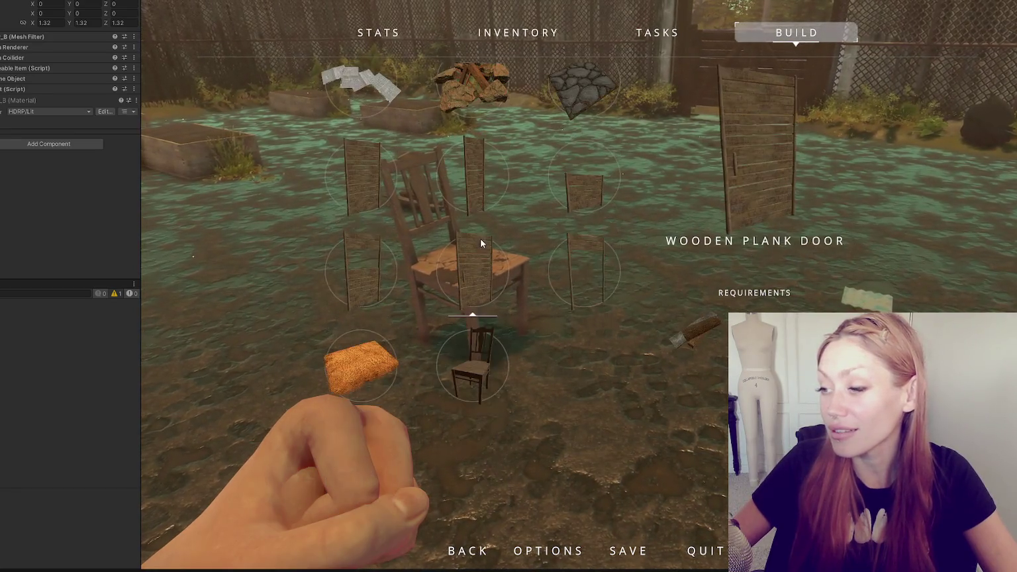
scroll(503, 245, up, 5)
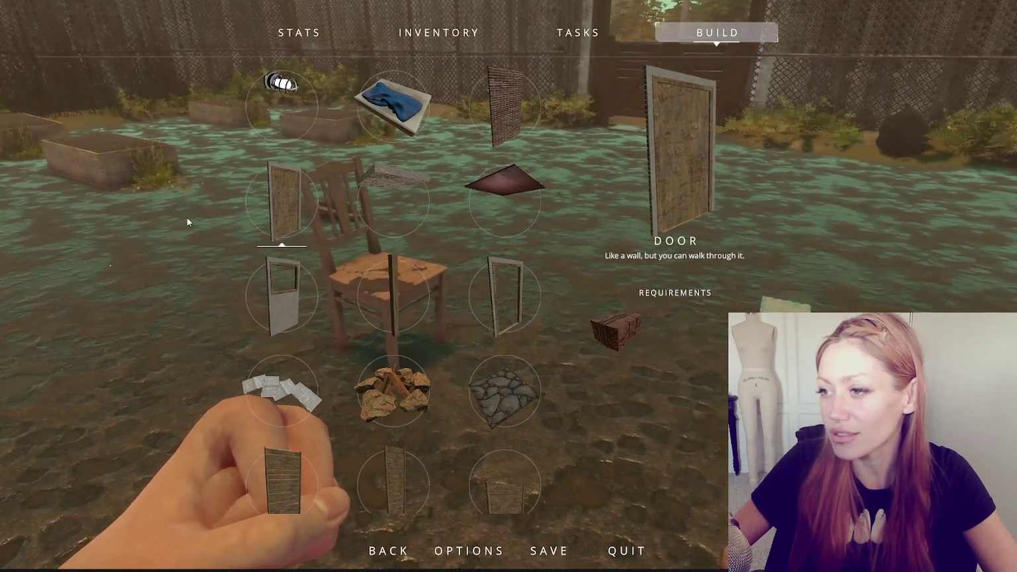
scroll(354, 196, down, 2)
scroll(354, 196, down, 2)
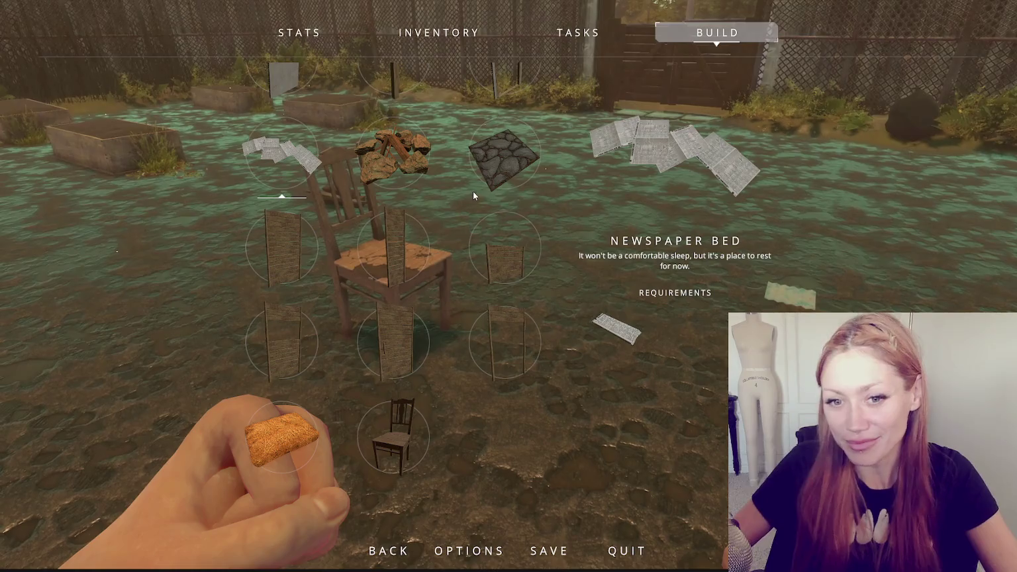
scroll(352, 336, down, 2)
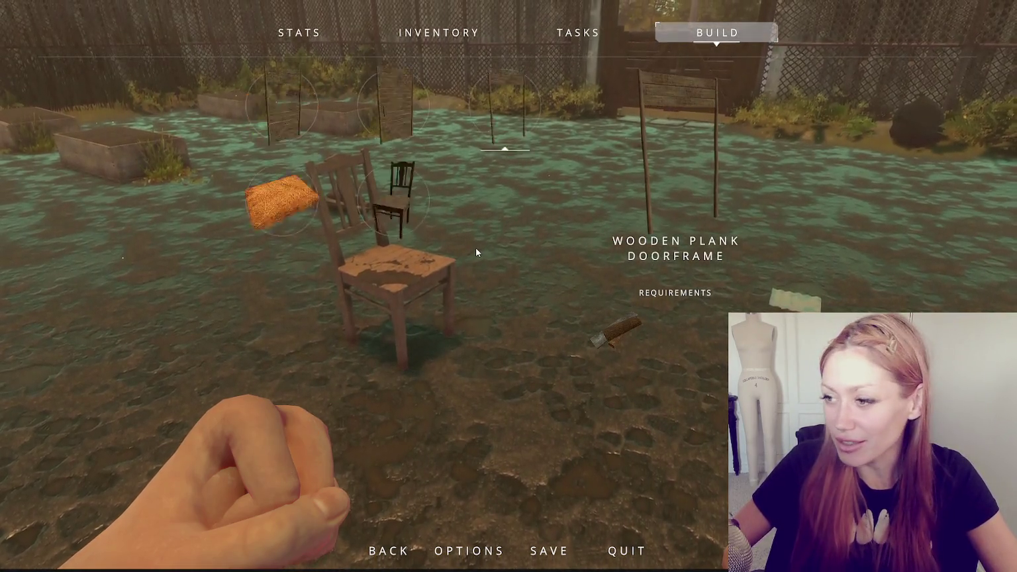
scroll(494, 237, down, 1)
scroll(498, 246, up, 2)
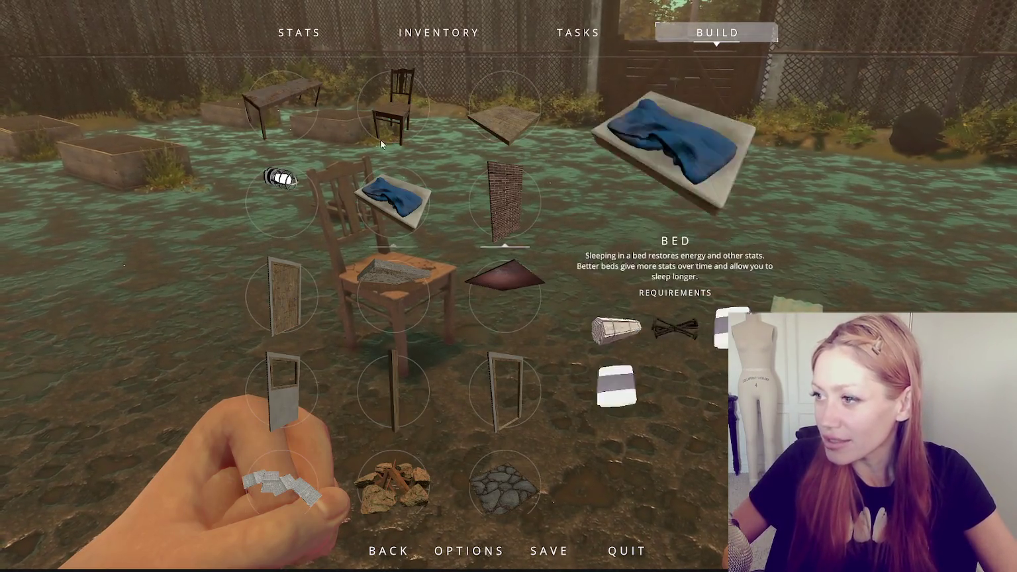
- Place a wooden floor on the ground, then put a door on it
click(499, 118)
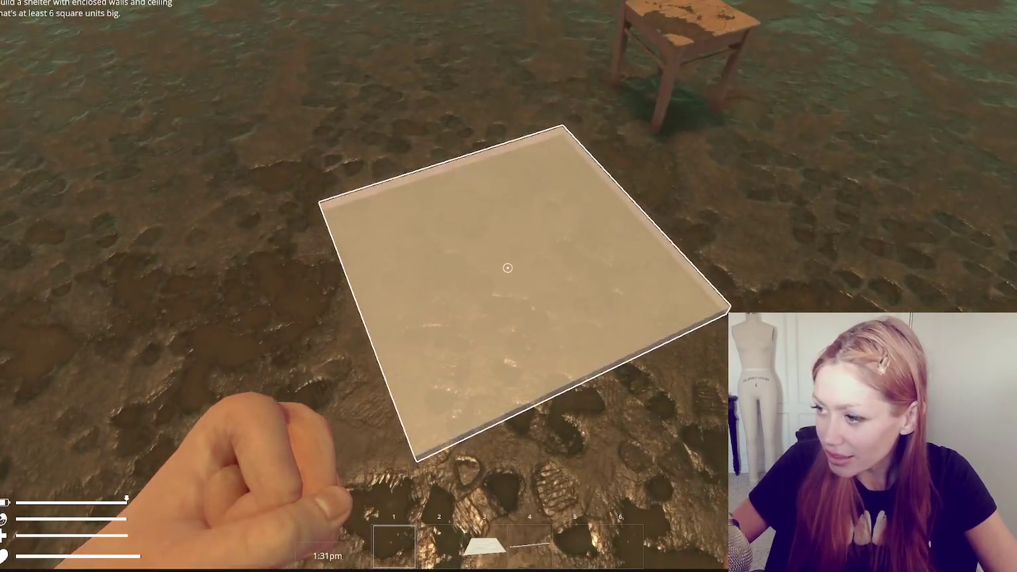
click(507, 268)
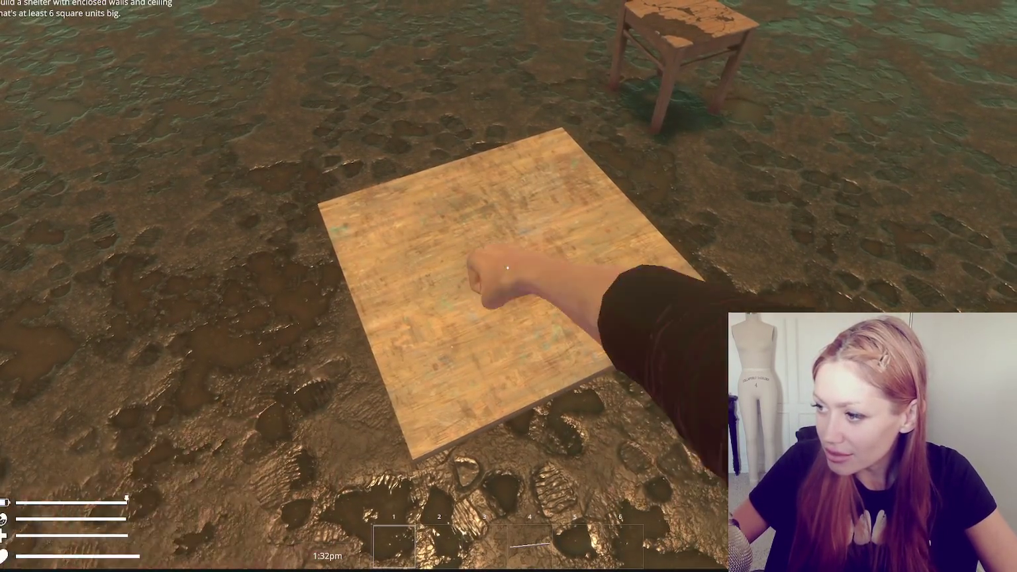
key(Escape)
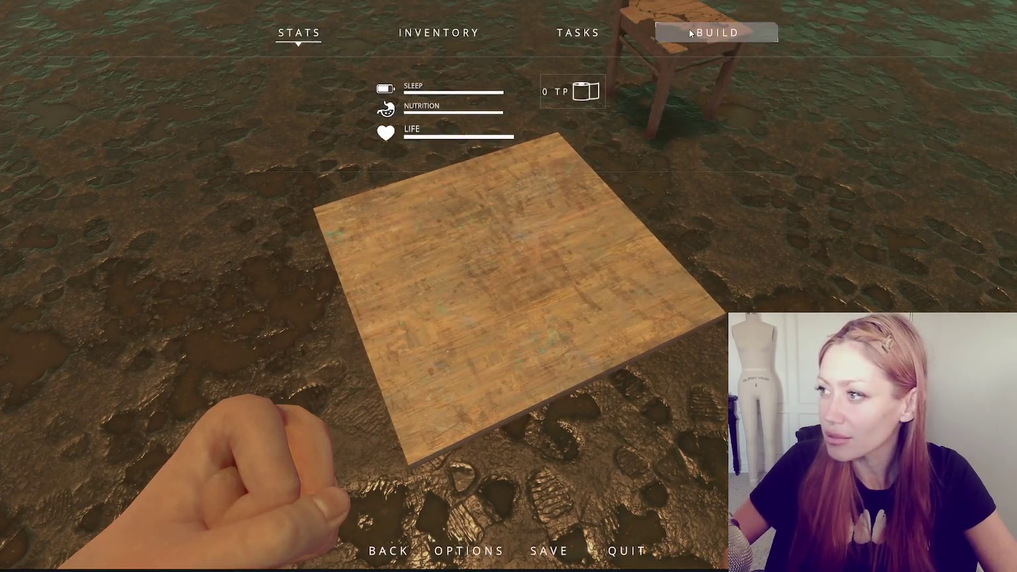
click(690, 29)
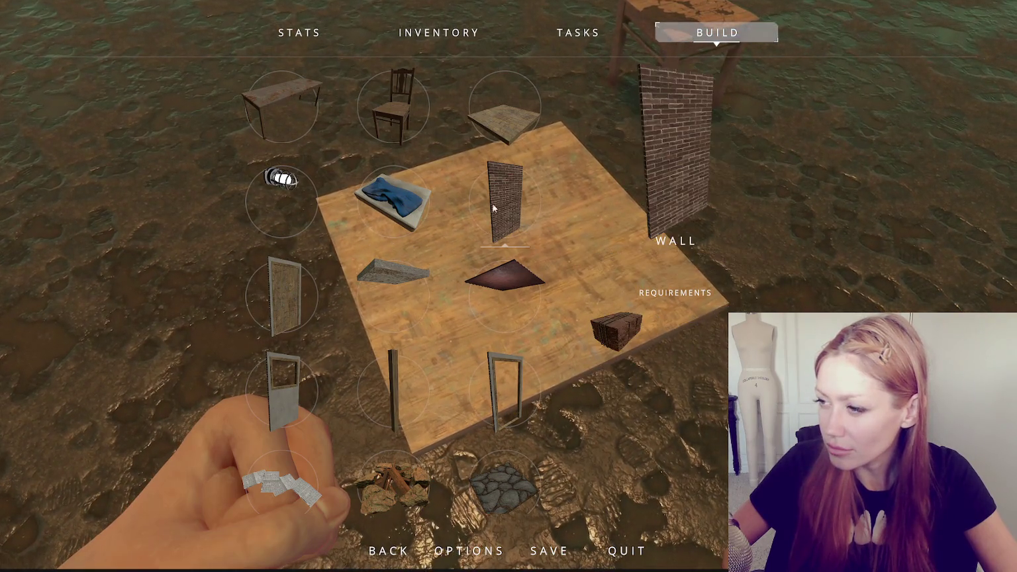
click(280, 318)
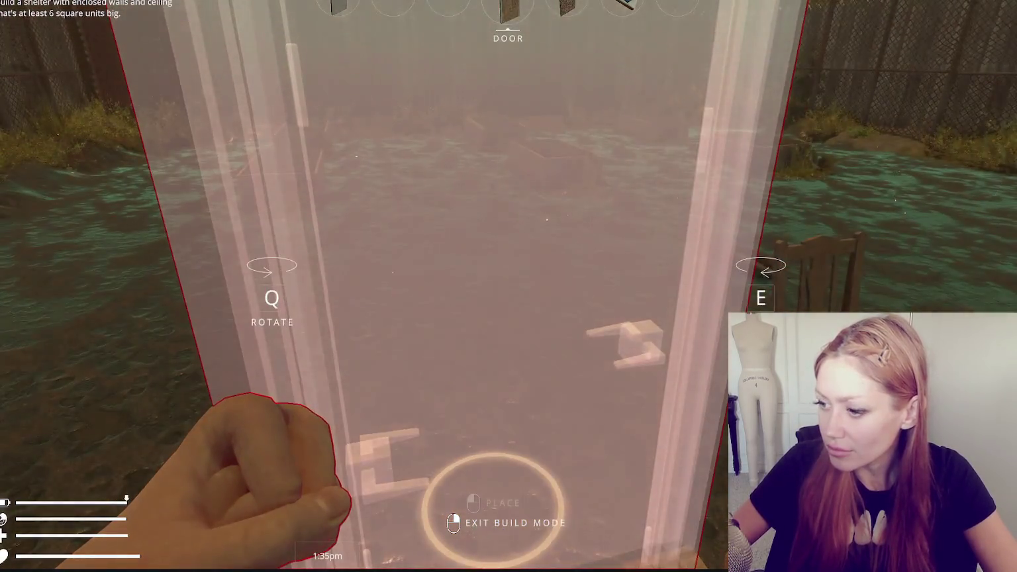
click(507, 267)
- Pick up the stack of bricks and place a brick wall on the floor
key(Escape)
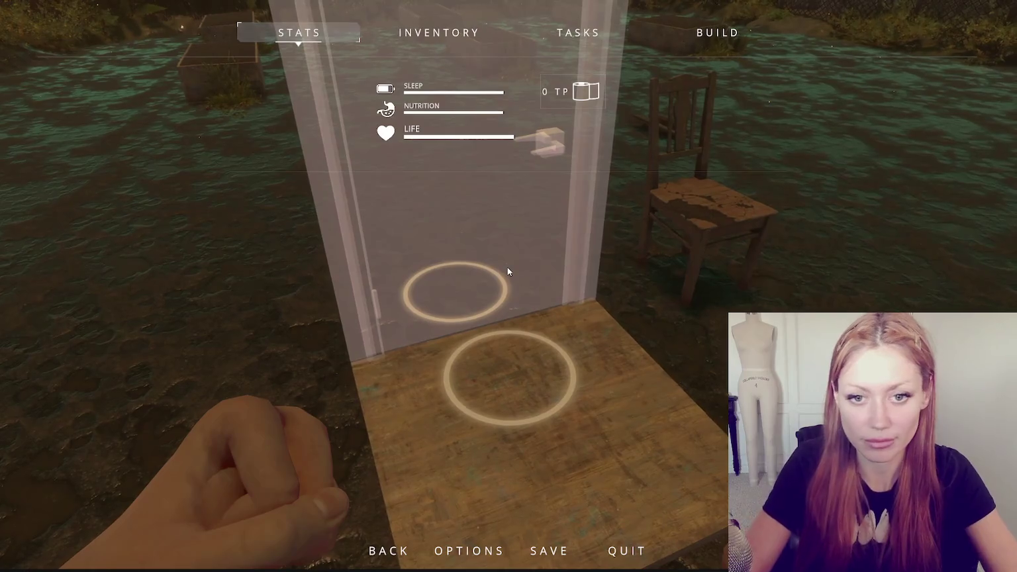
key(Escape)
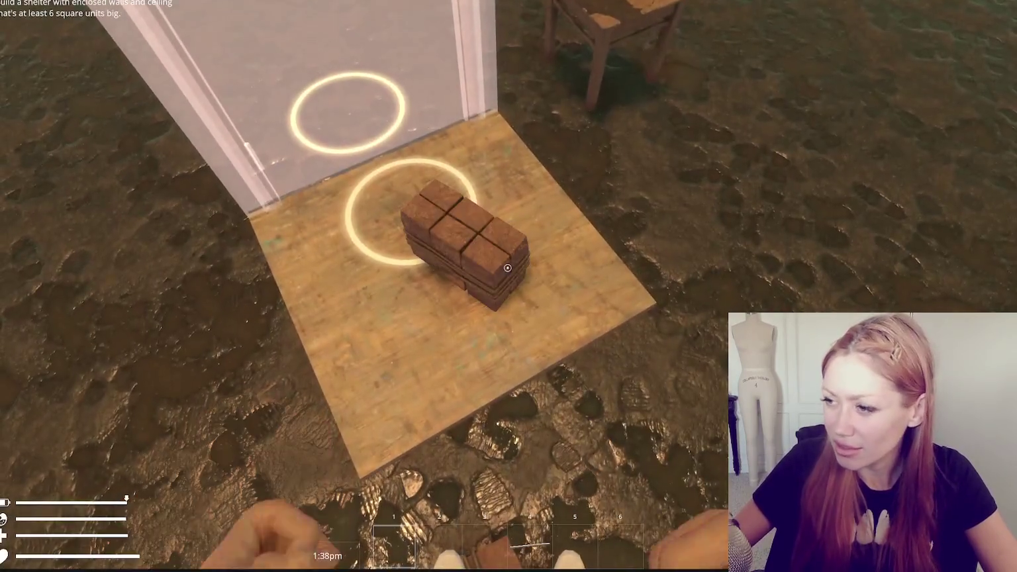
click(507, 267)
click(507, 267)
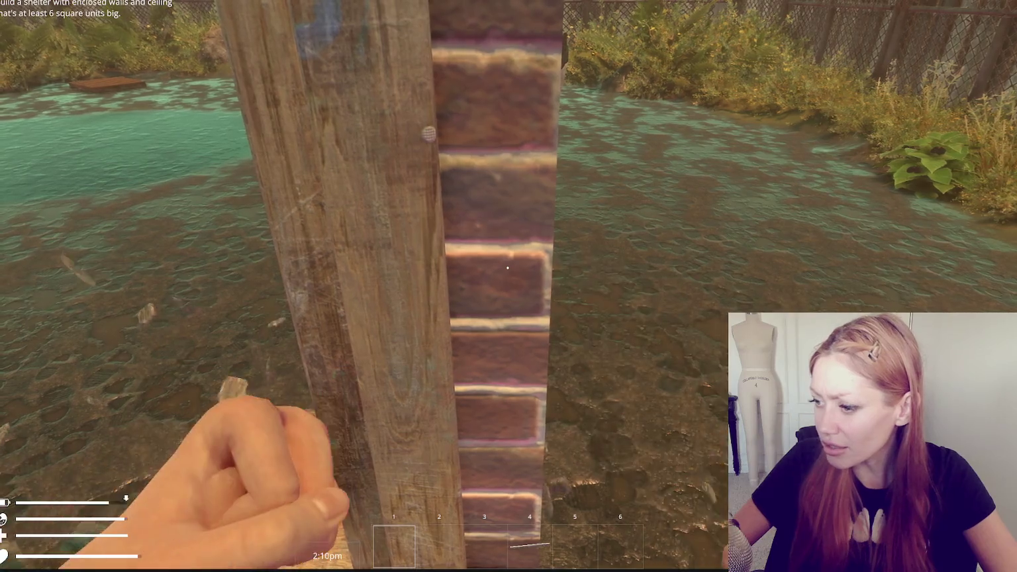
key(Escape)
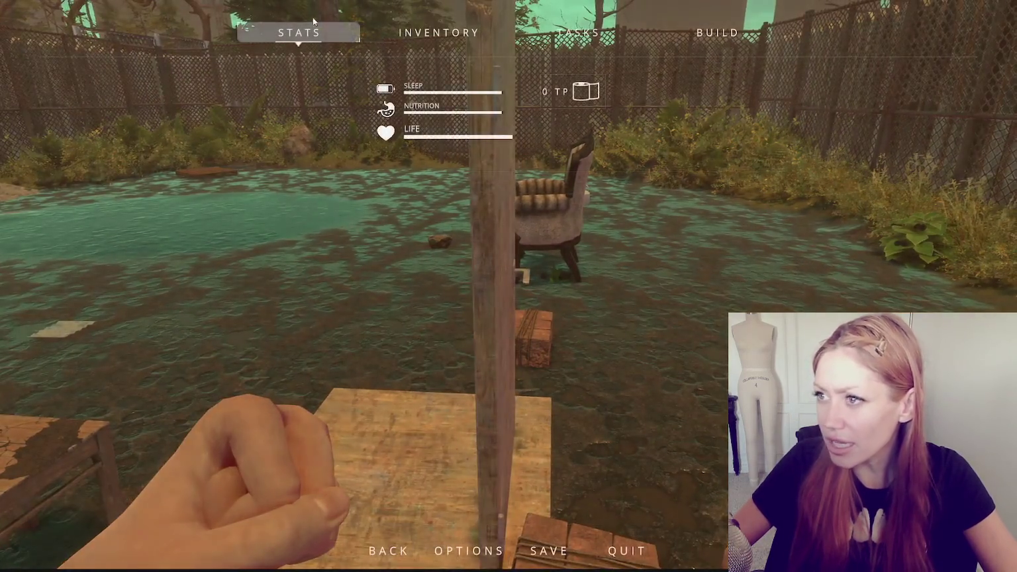
- Exit play mode, select an object in the Scene view, and show the Project assets panel
click(718, 33)
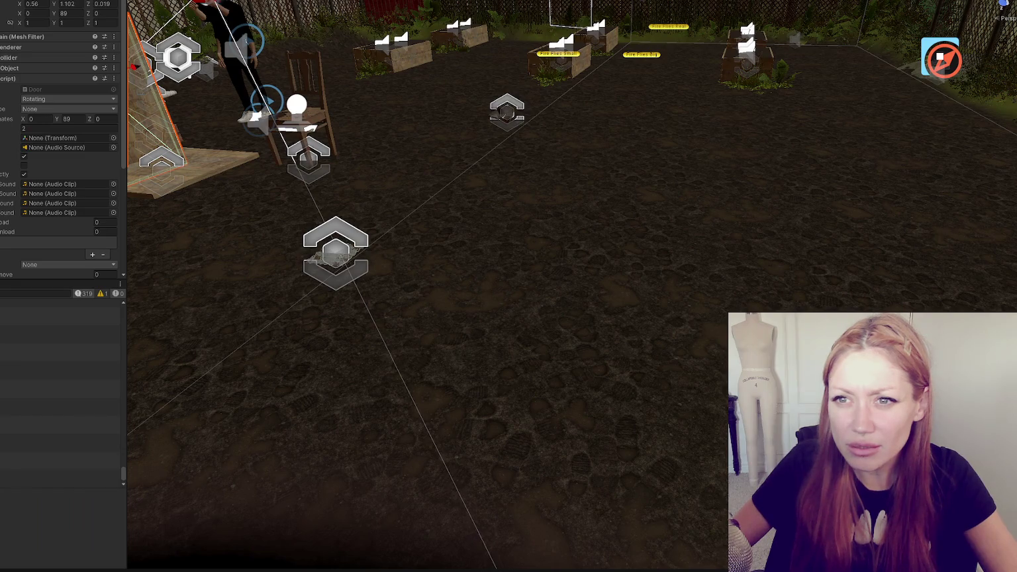
click(231, 119)
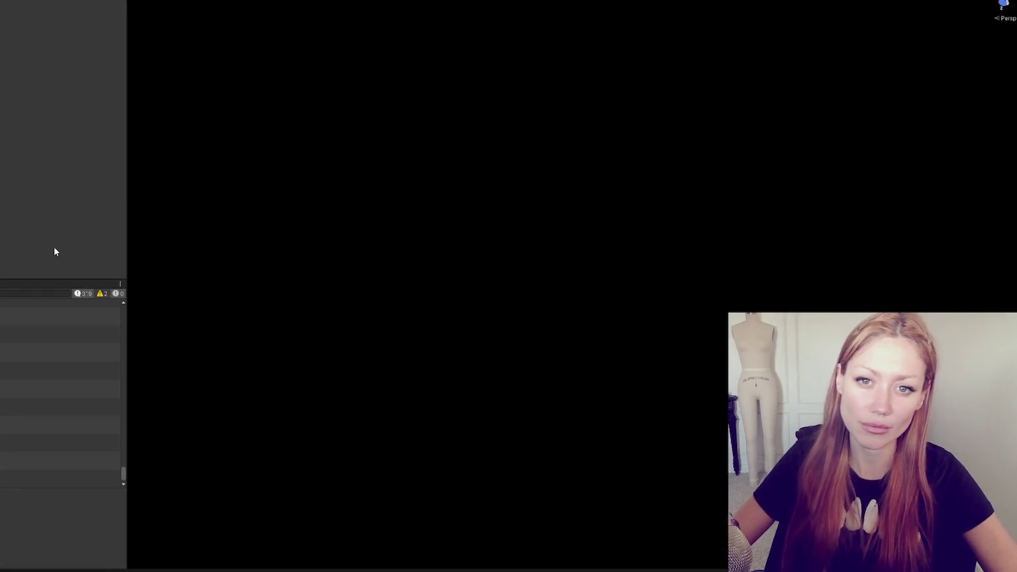
key(ctrl+5)
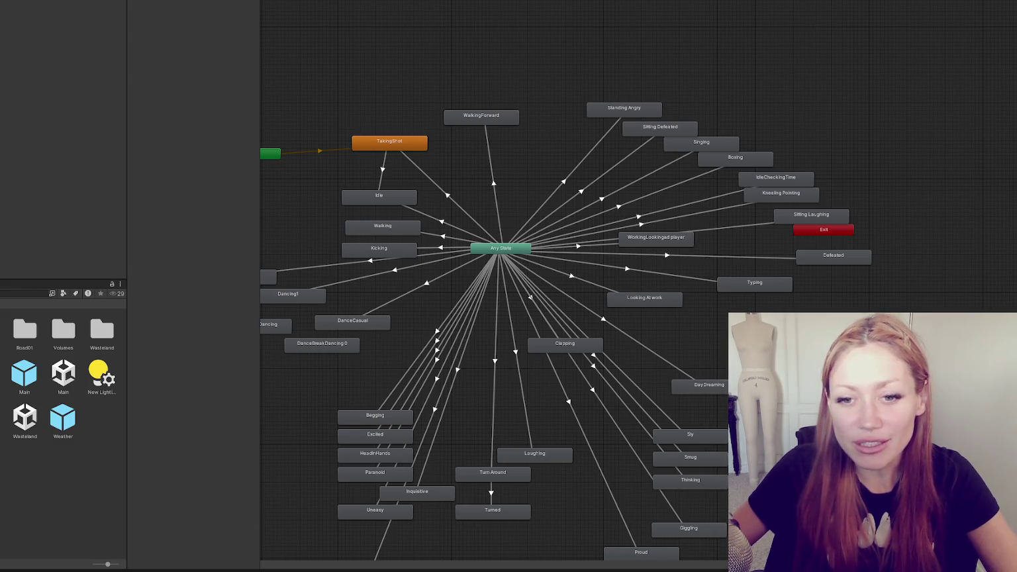
- Drag the Project window's divider left twice so the Animator graph fills the space
mouse_move(127, 207)
mouse_down()
mouse_move(4, 204)
mouse_move(66, 206)
mouse_up()
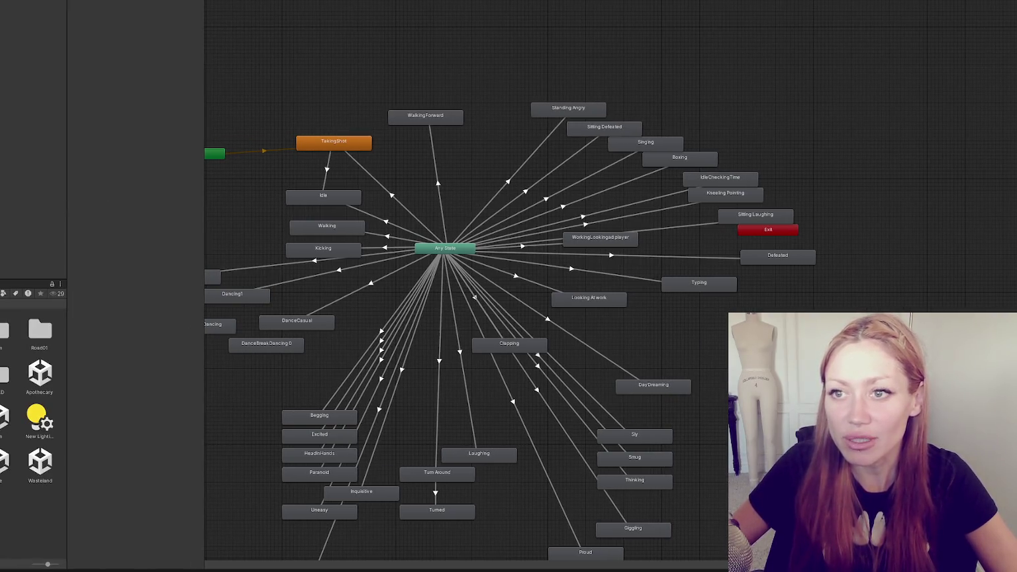
drag(64, 188, 10, 189)
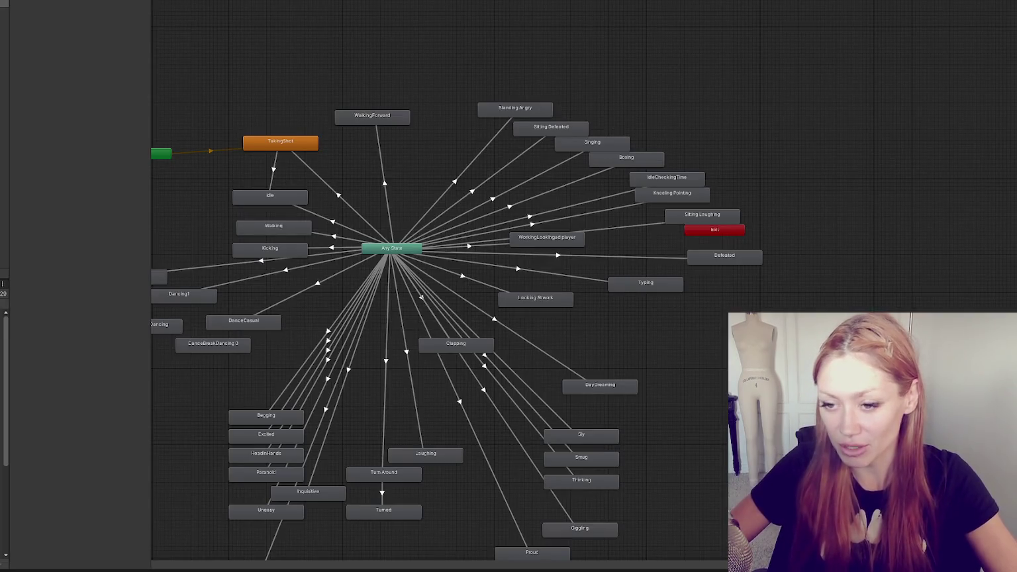
- Zoom out of the Animator graph and place the cursor at the end of SecondaryAction's if block
scroll(227, 267, down, 5)
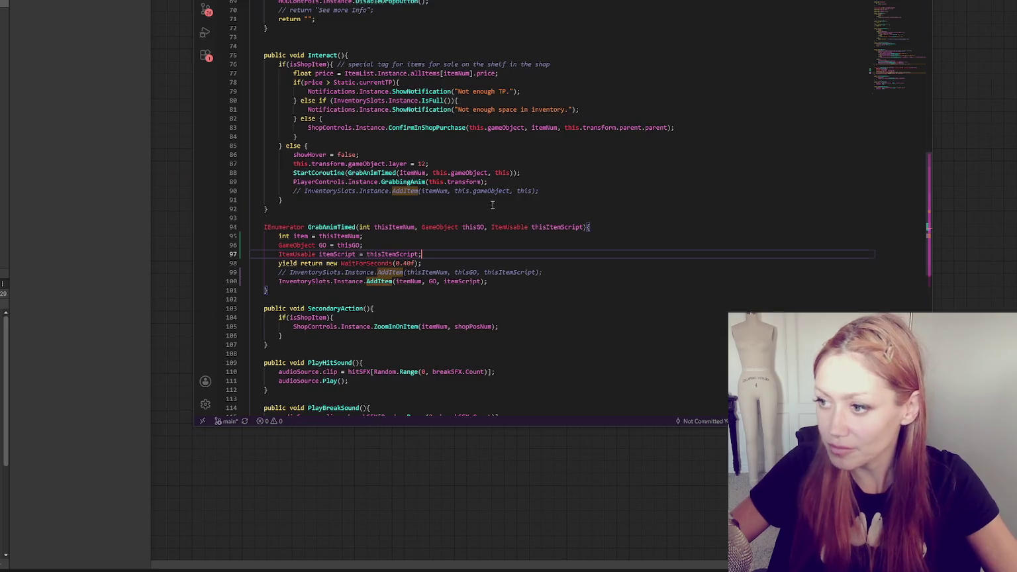
scroll(536, 198, down, 5)
click(534, 175)
click(540, 193)
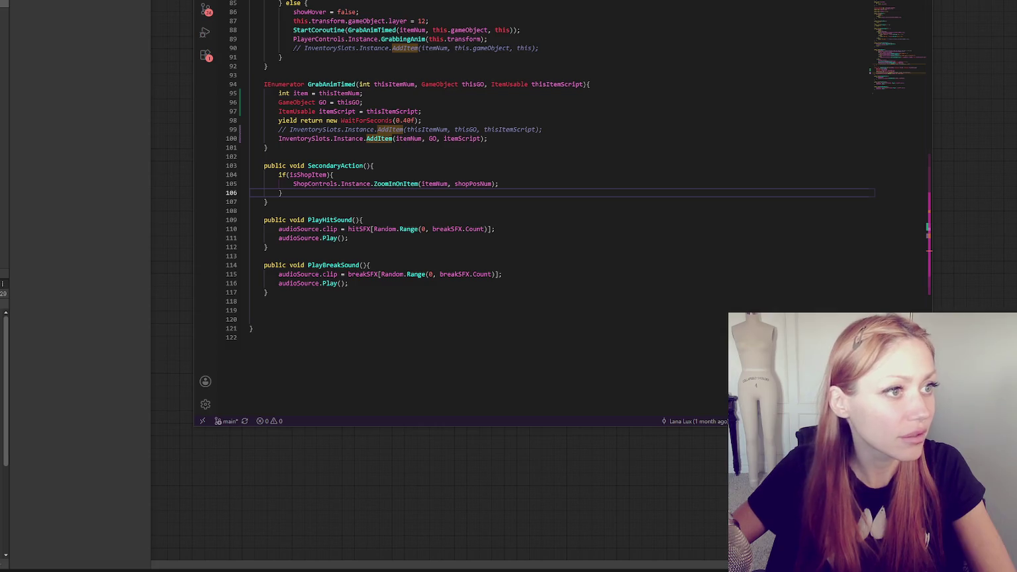
click(27, 33)
drag(27, 33, 199, 14)
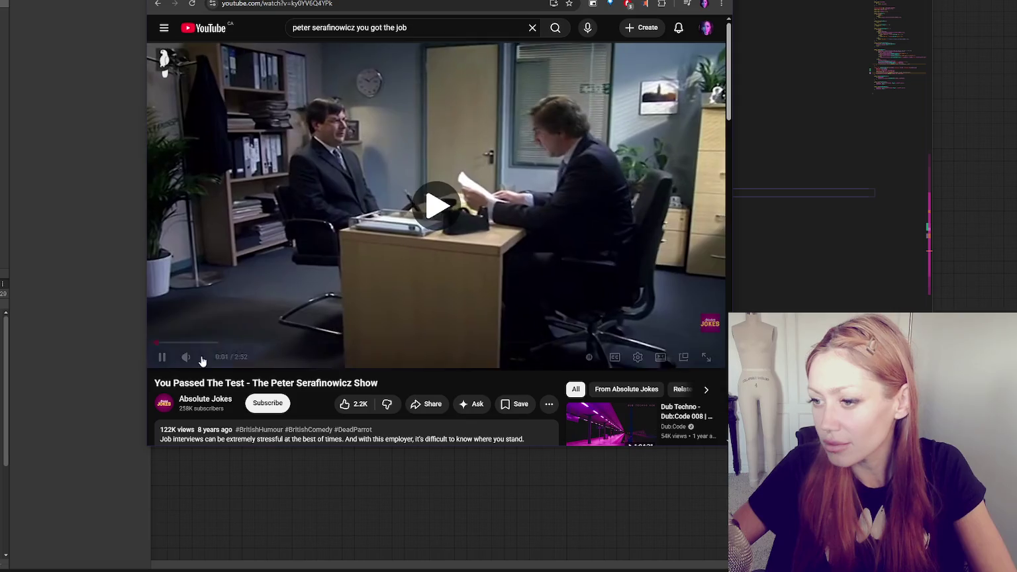
click(161, 357)
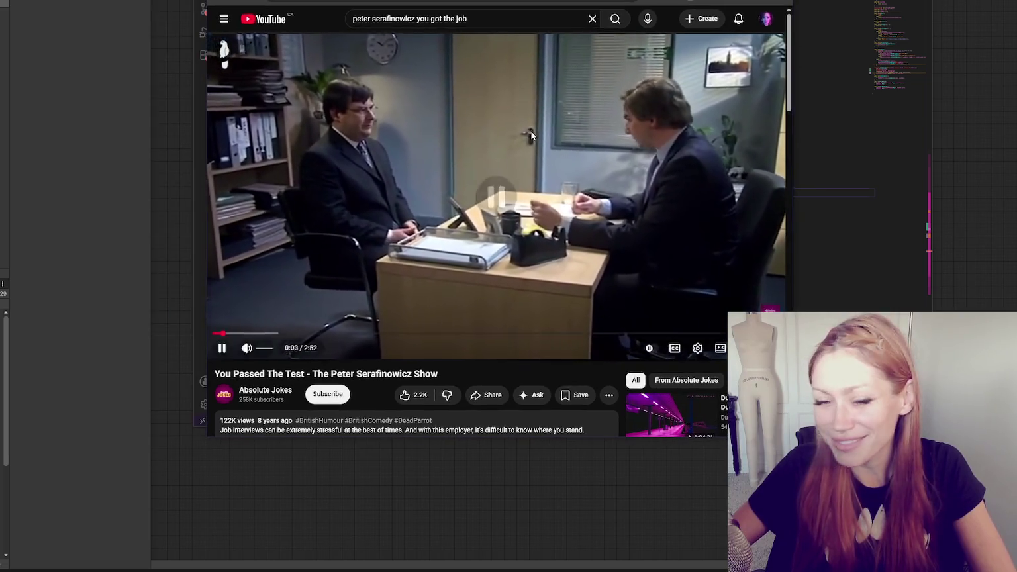
double_click(531, 131)
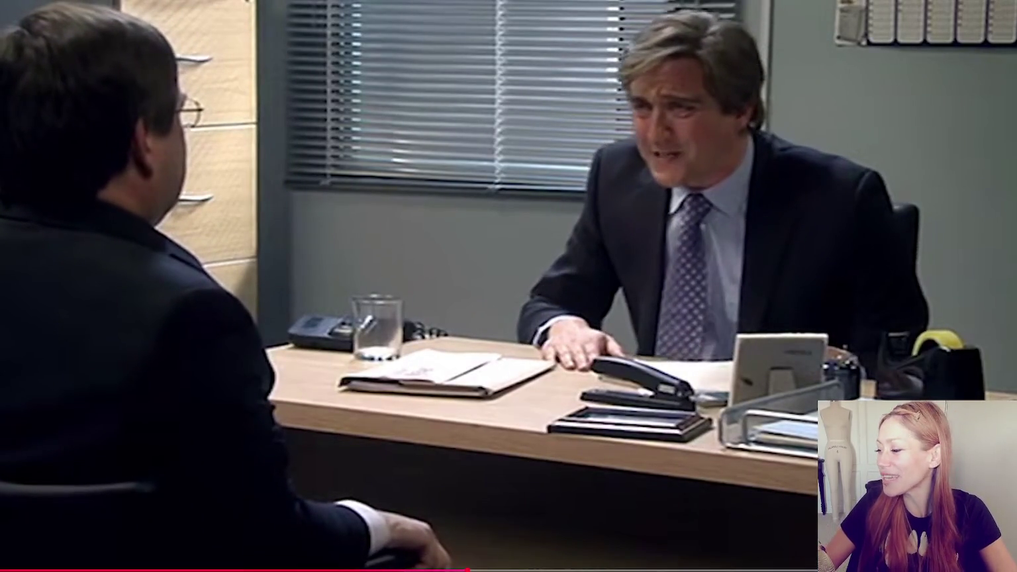
key(Escape)
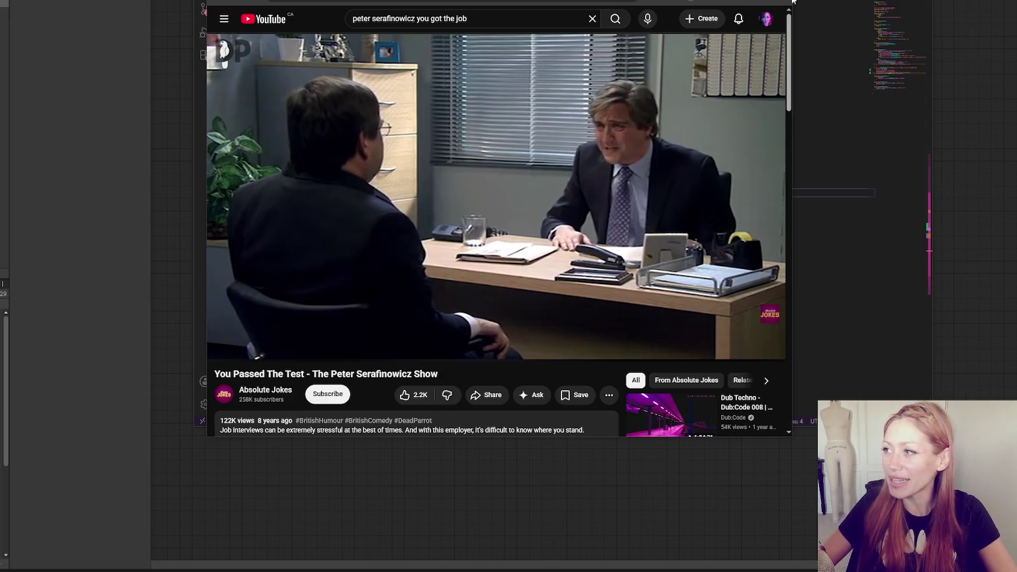
key(alt+Tab)
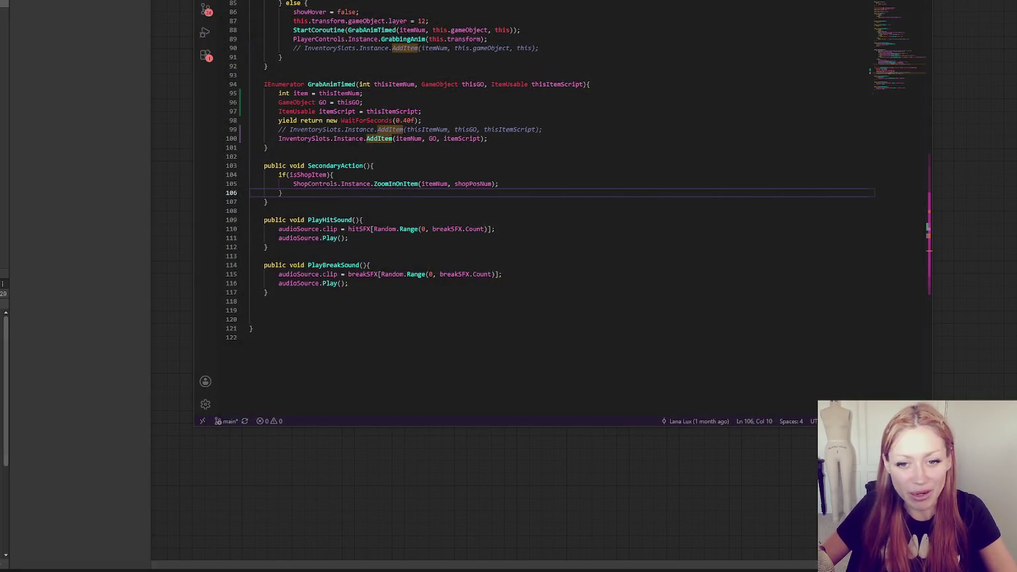
click(342, 166)
click(452, 210)
click(477, 229)
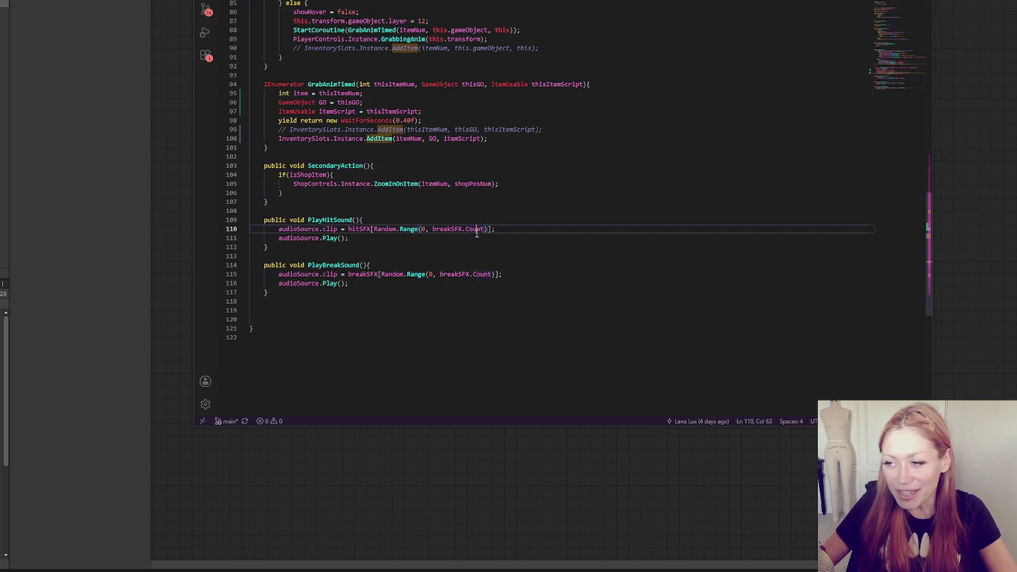
click(401, 201)
click(395, 145)
click(462, 240)
click(442, 166)
click(434, 74)
click(511, 229)
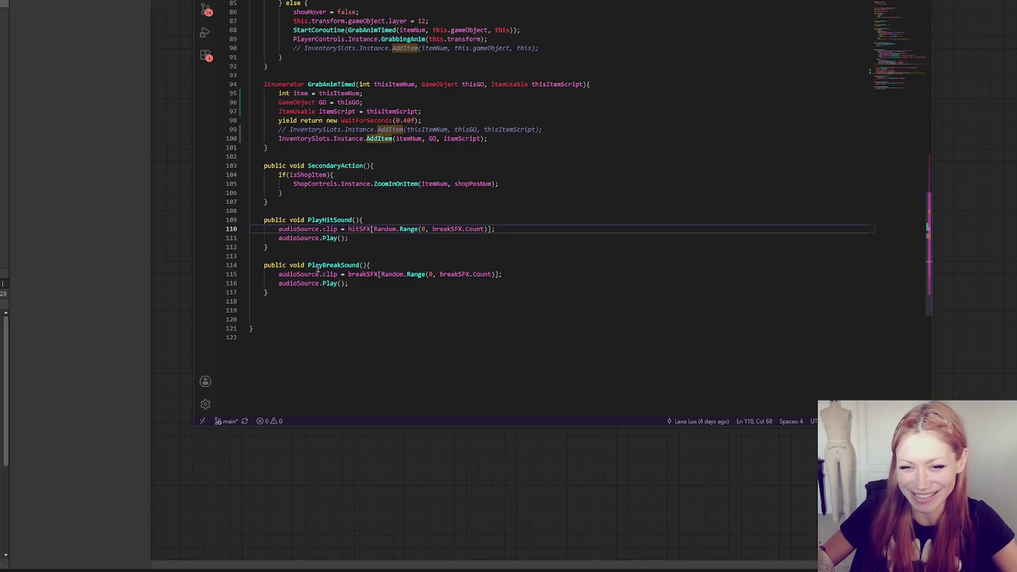
click(358, 192)
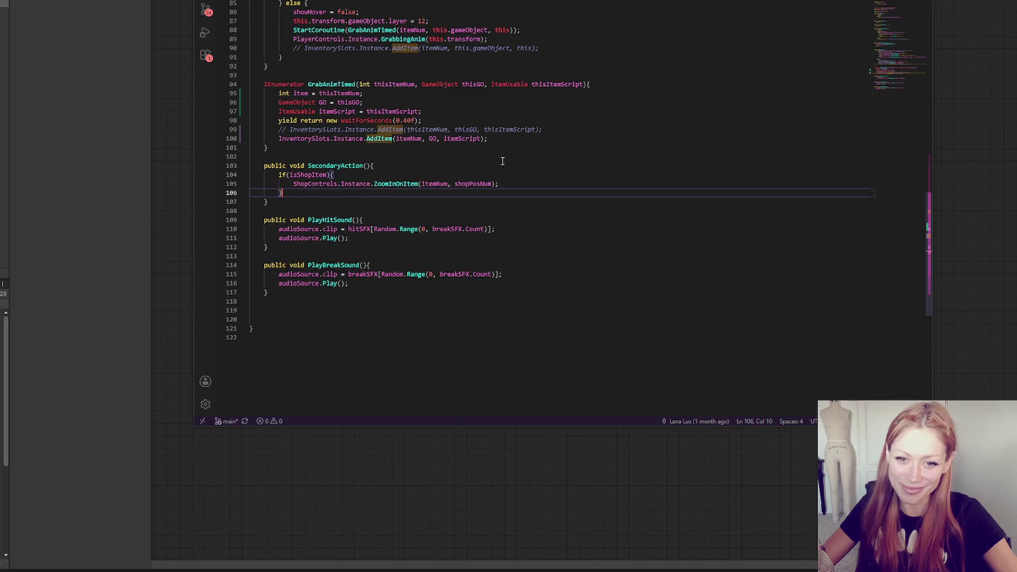
scroll(502, 161, down, 2)
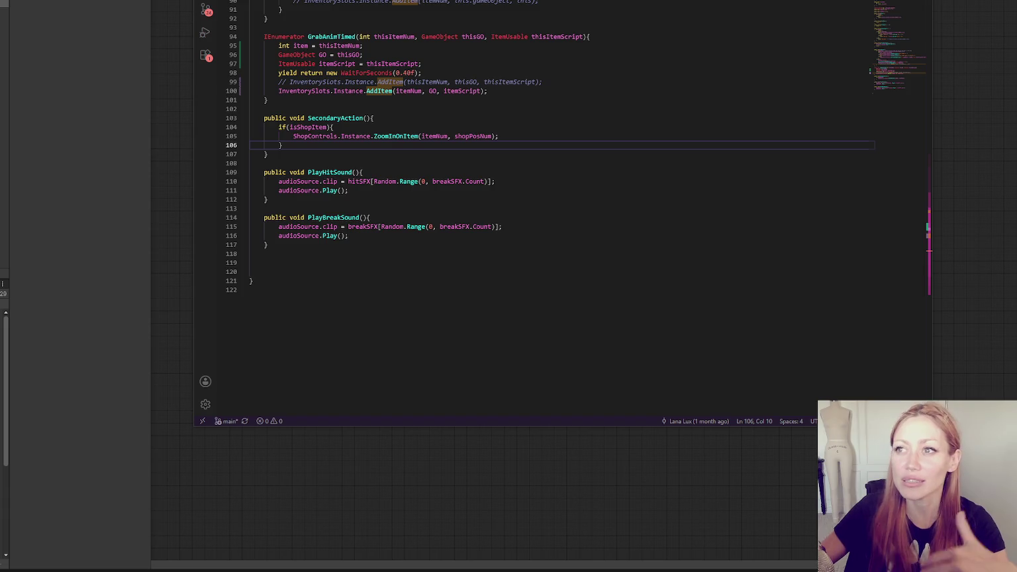
click(446, 199)
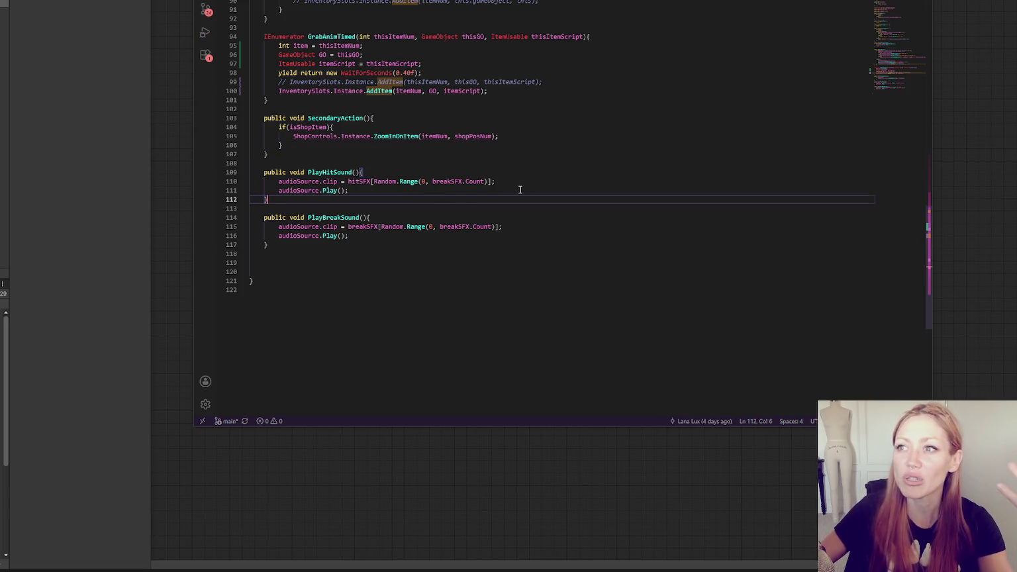
- Review SecondaryAction, the GrabAnimTimed coroutine and the GrabbingAnim line, then return to Unity
click(560, 154)
scroll(574, 159, up, 6)
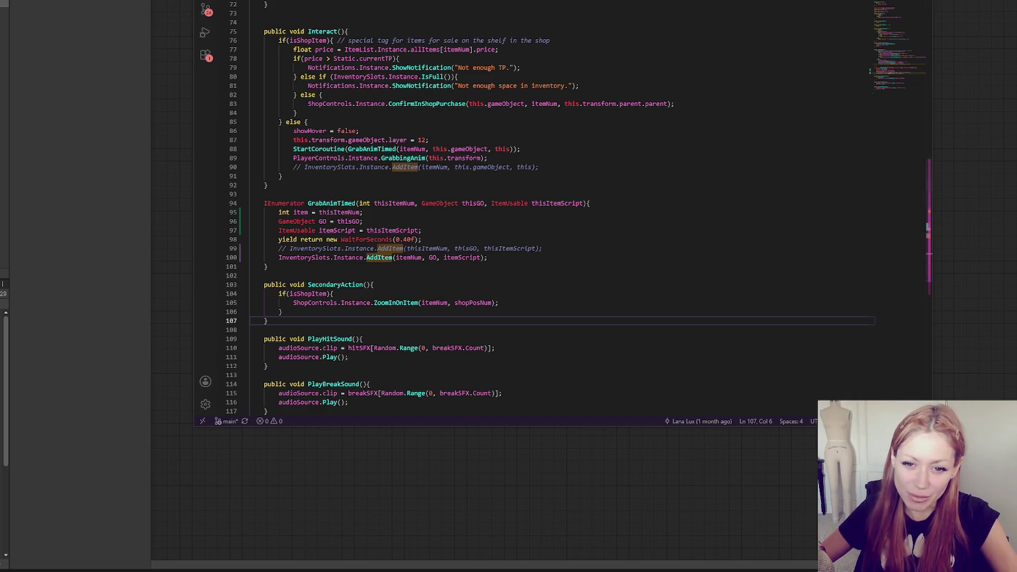
click(569, 222)
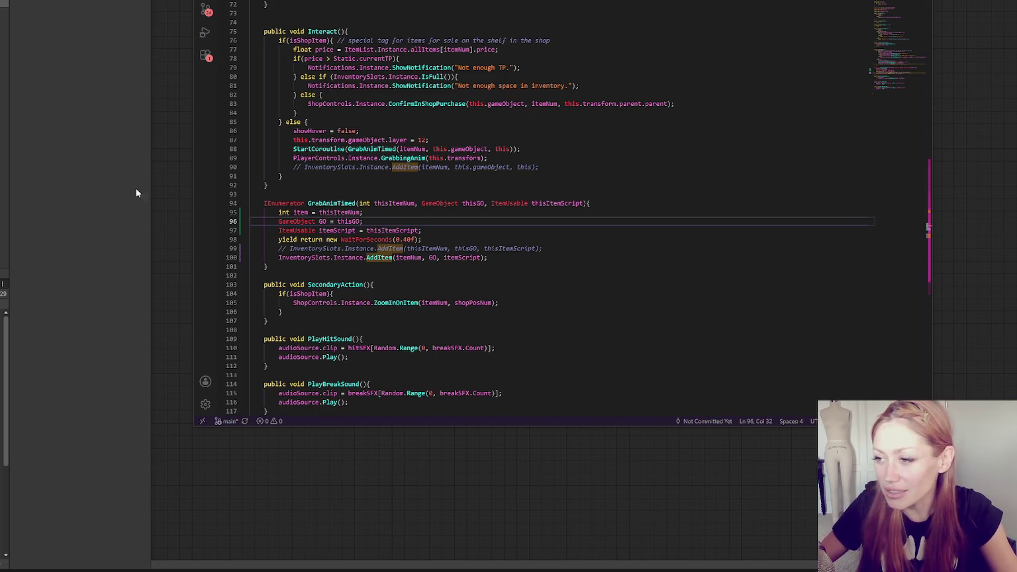
scroll(529, 199, down, 3)
click(550, 146)
scroll(554, 166, up, 2)
click(603, 176)
click(588, 133)
scroll(589, 133, up, 3)
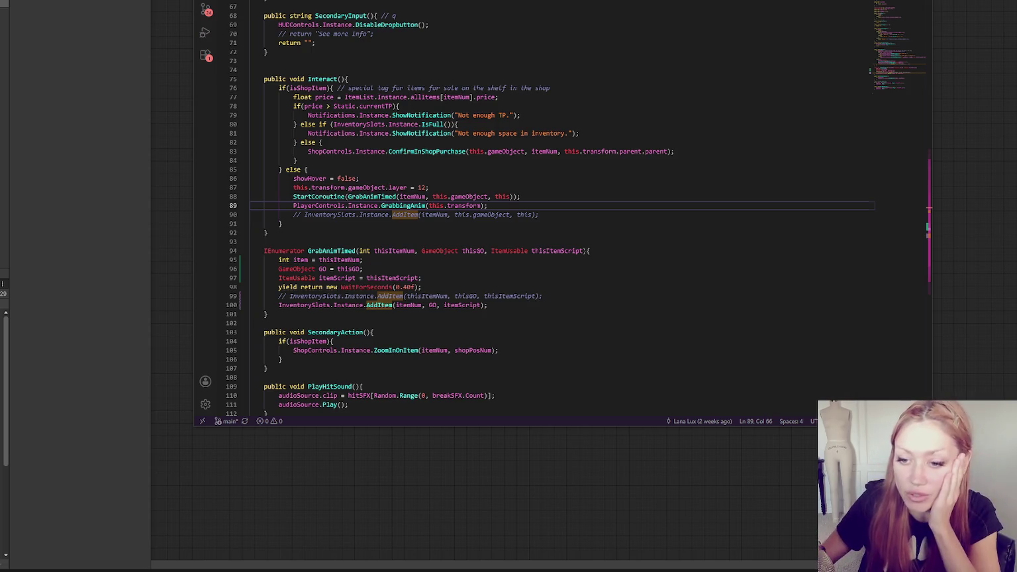
click(14, 282)
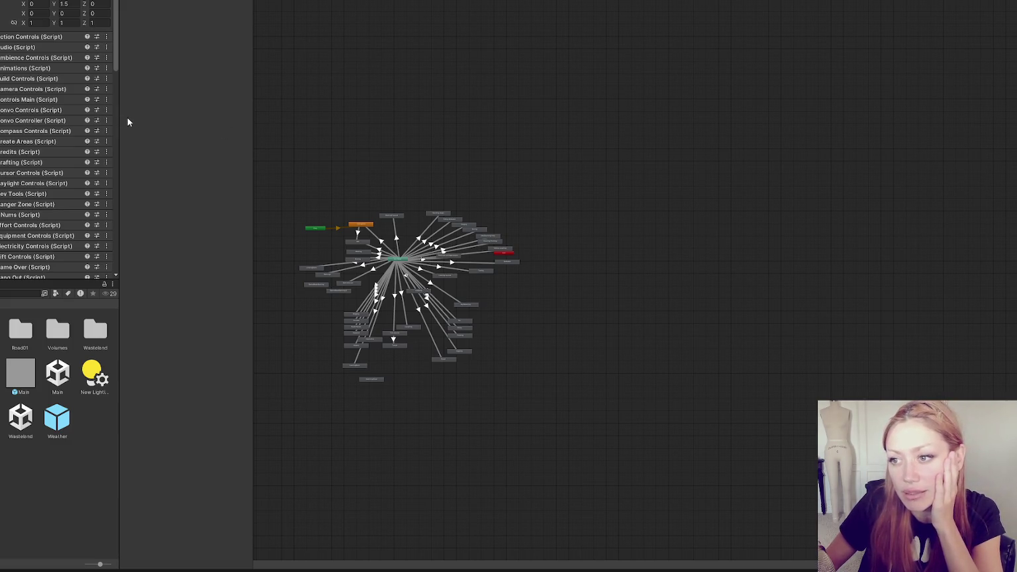
- Widen the Inspector and collapse the Raycast (Script) component
drag(119, 118, 208, 118)
scroll(170, 96, down, 12)
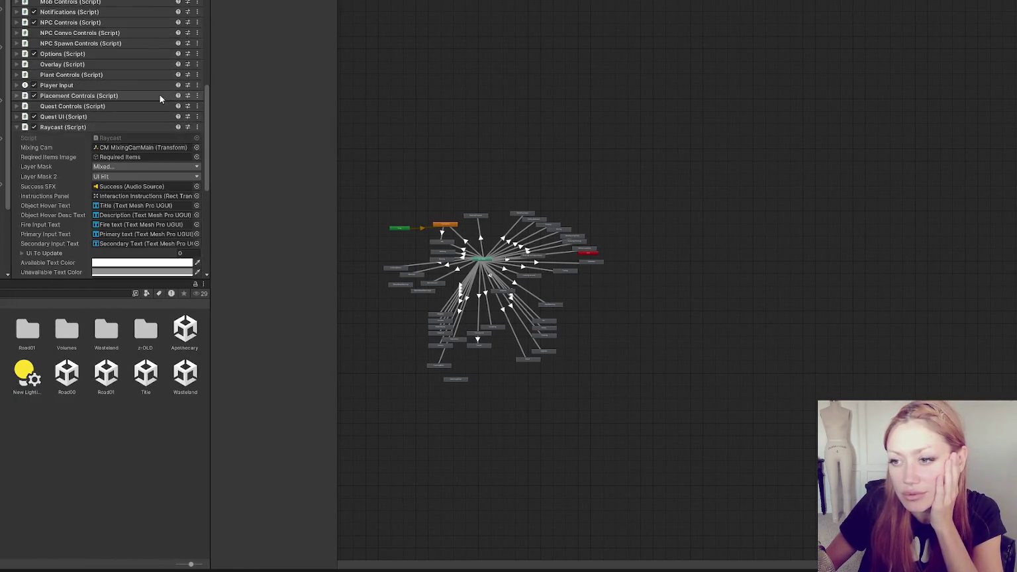
scroll(132, 100, up, 5)
click(71, 75)
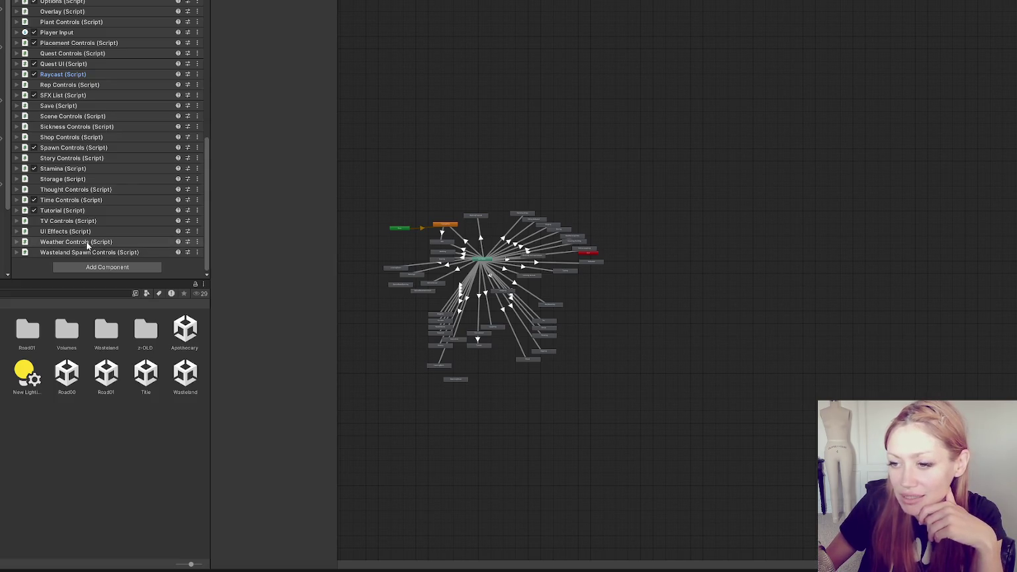
- Expand Scene Controls (Script) to show its 10 scenes with Road 00 current
scroll(109, 33, up, 3)
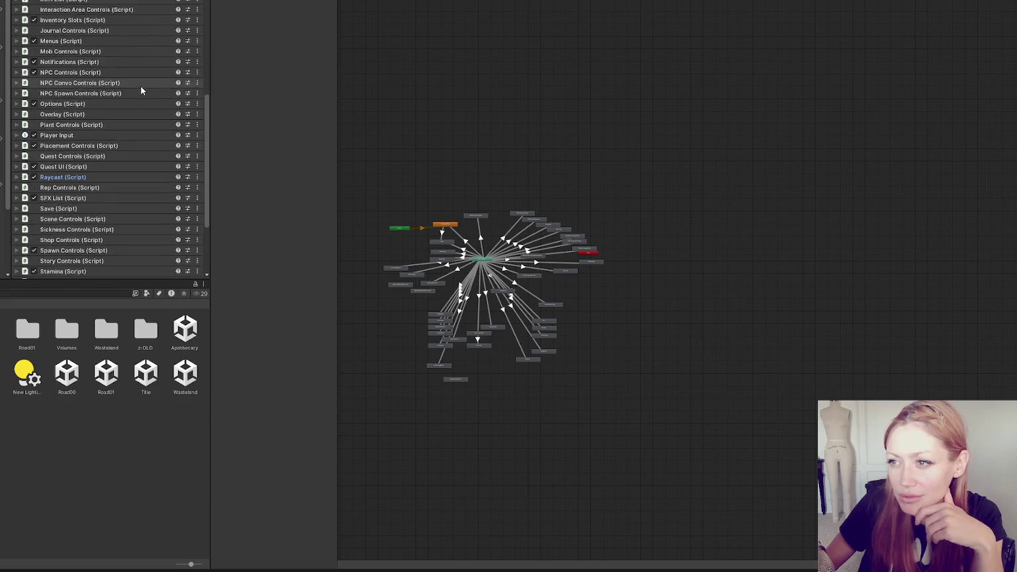
scroll(133, 82, down, 3)
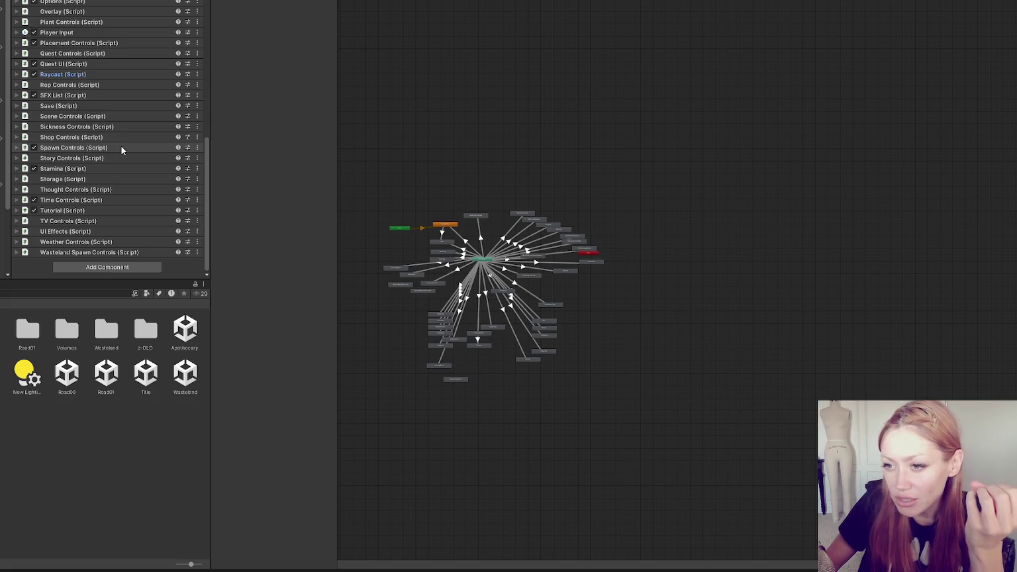
click(99, 119)
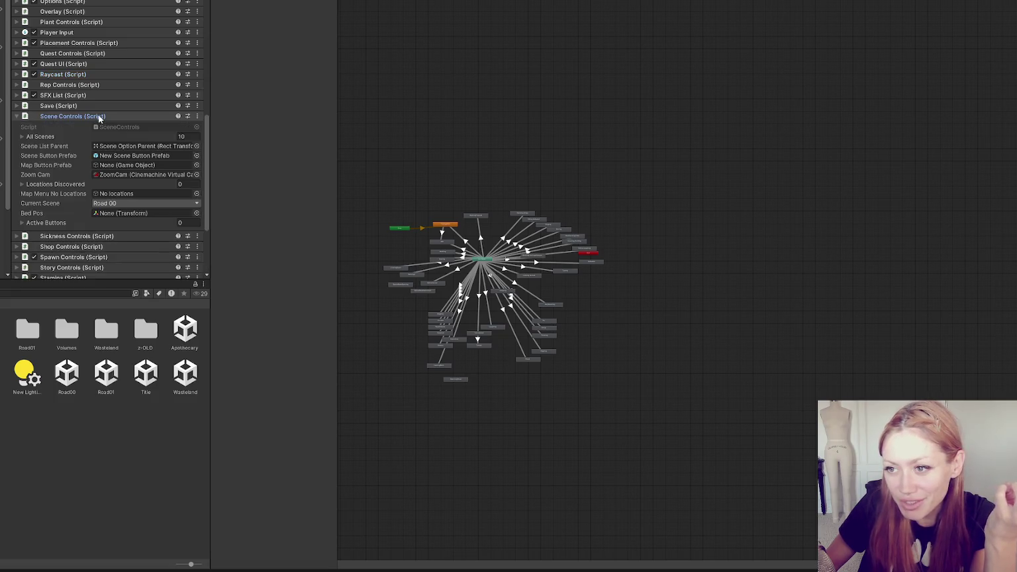
click(99, 118)
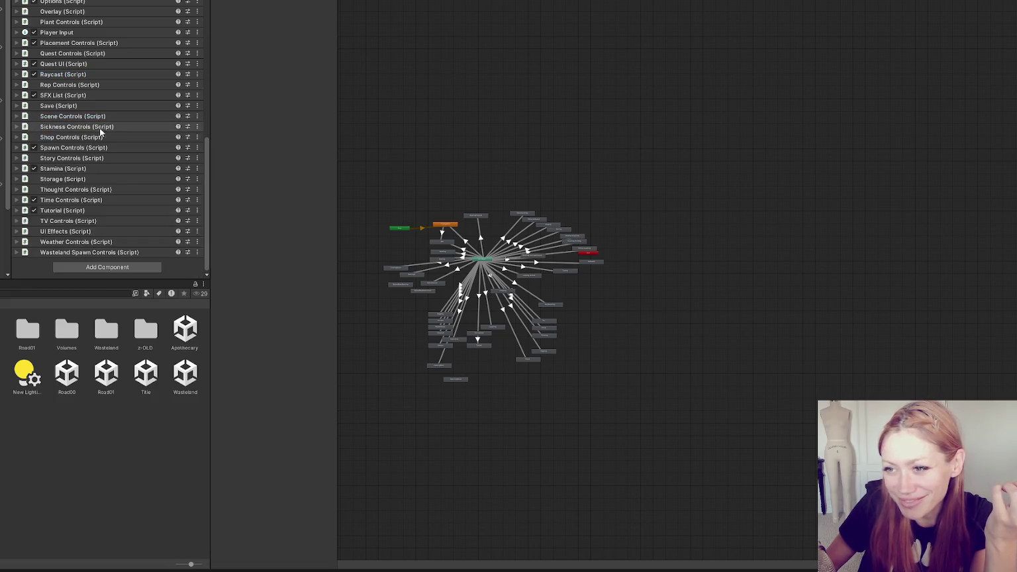
click(107, 126)
click(106, 127)
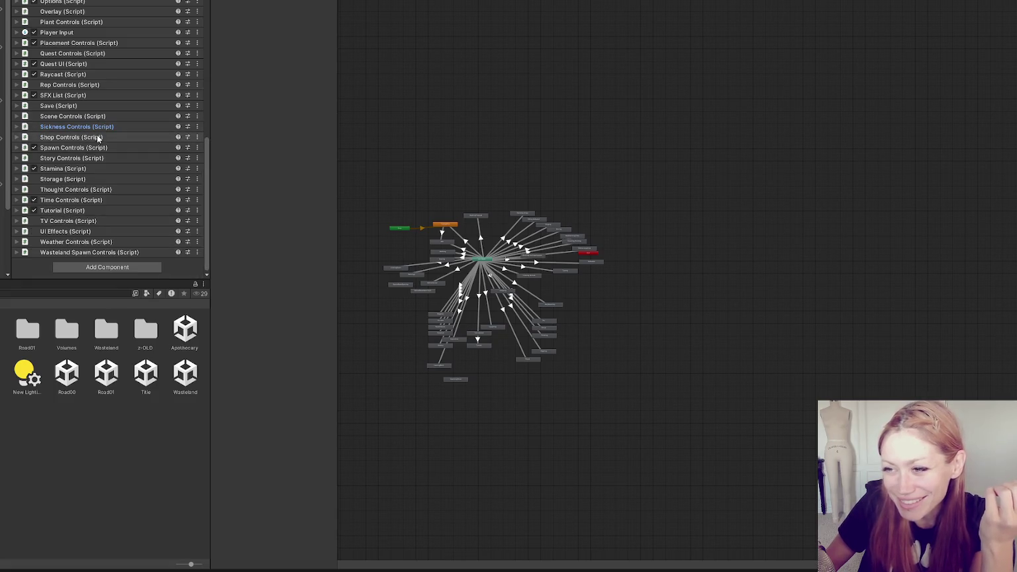
click(97, 138)
click(97, 137)
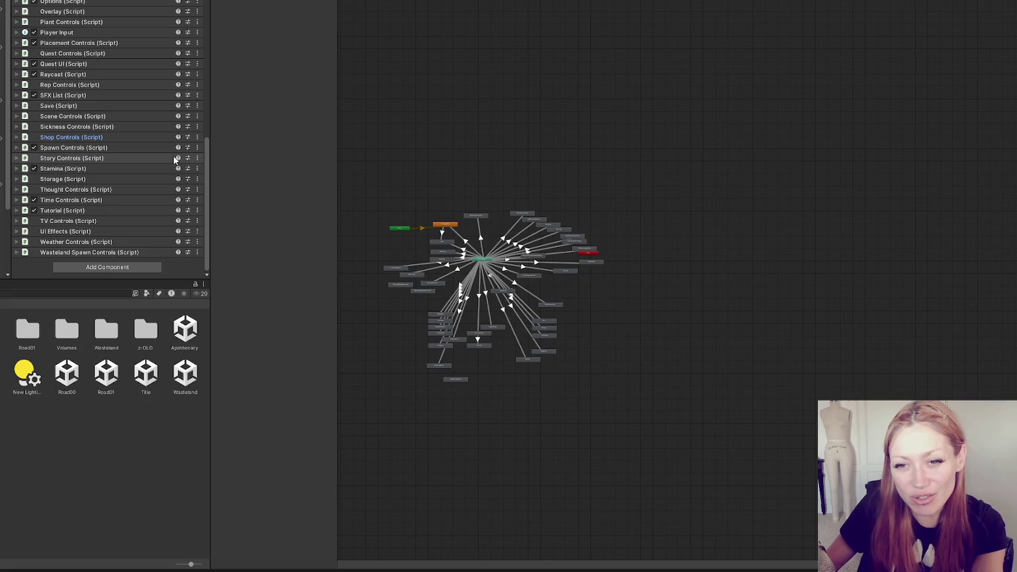
scroll(108, 117, up, 5)
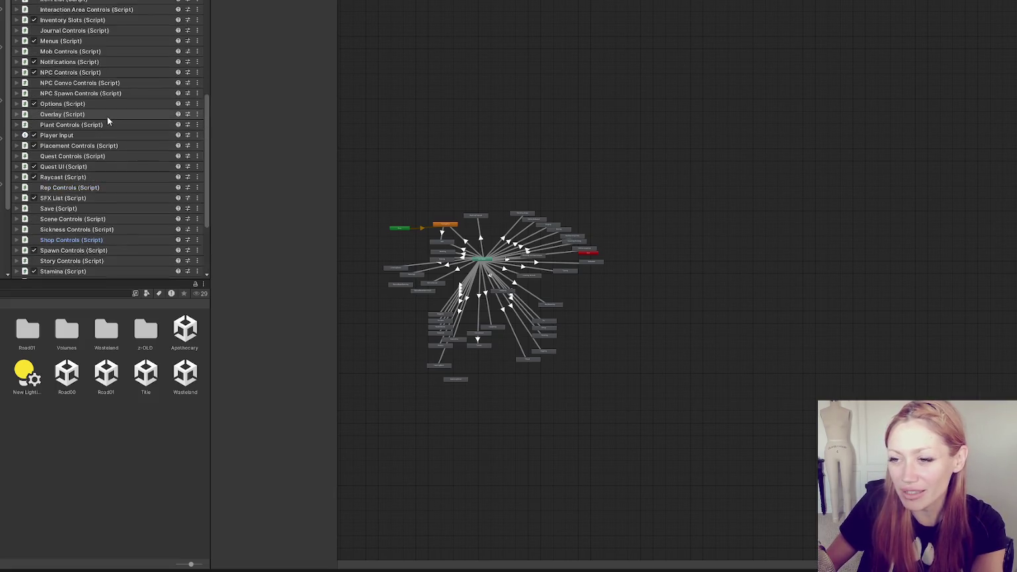
scroll(102, 118, down, 5)
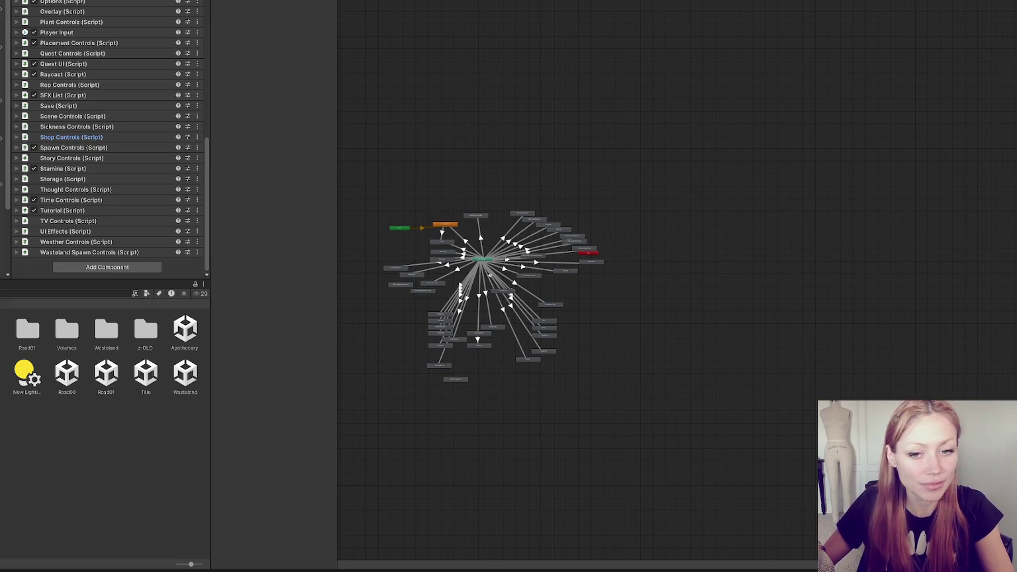
click(356, 330)
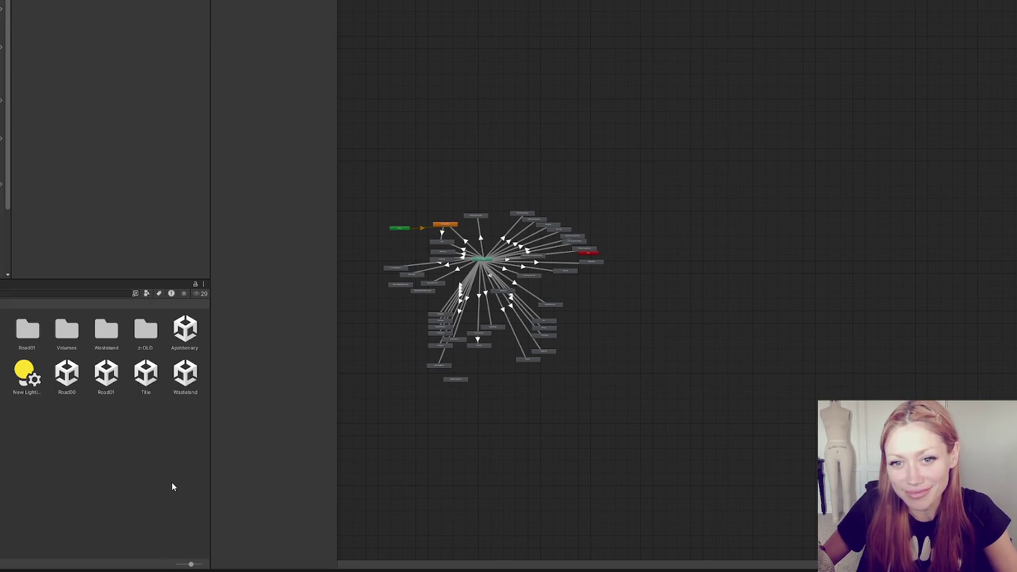
- Check line 87 in the code editor, then return to Unity
key(alt+Tab)
click(561, 190)
key(alt+Tab)
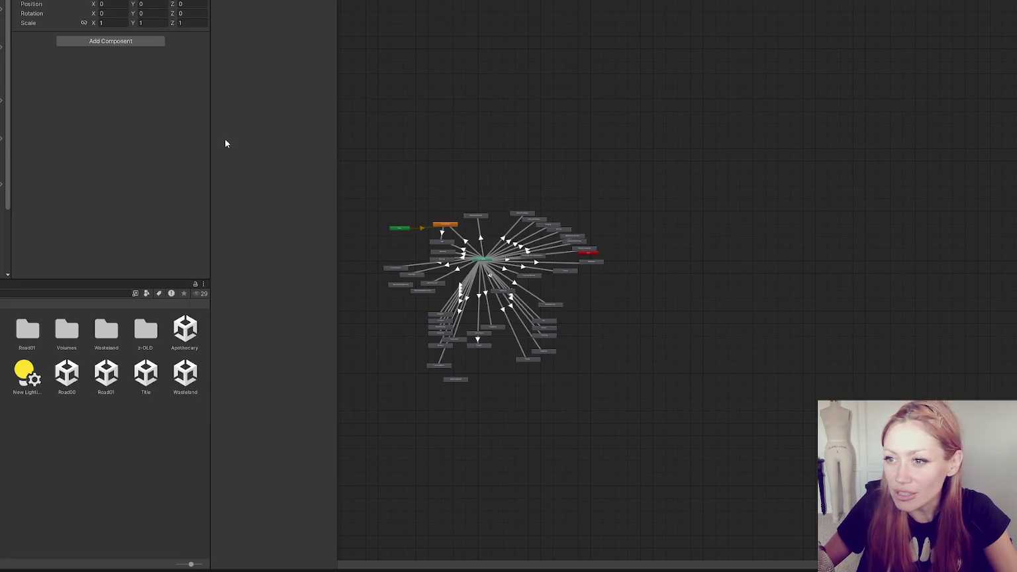
- Expand the Raycast component, inspect its Layer Mask layers unchanged, and open Raycast.cs
scroll(126, 73, down, 10)
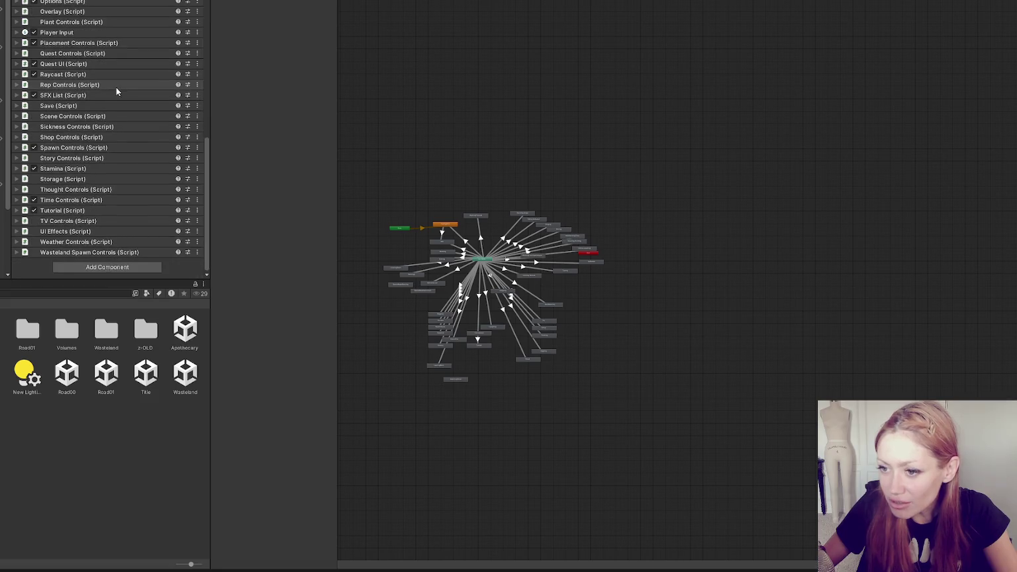
click(63, 73)
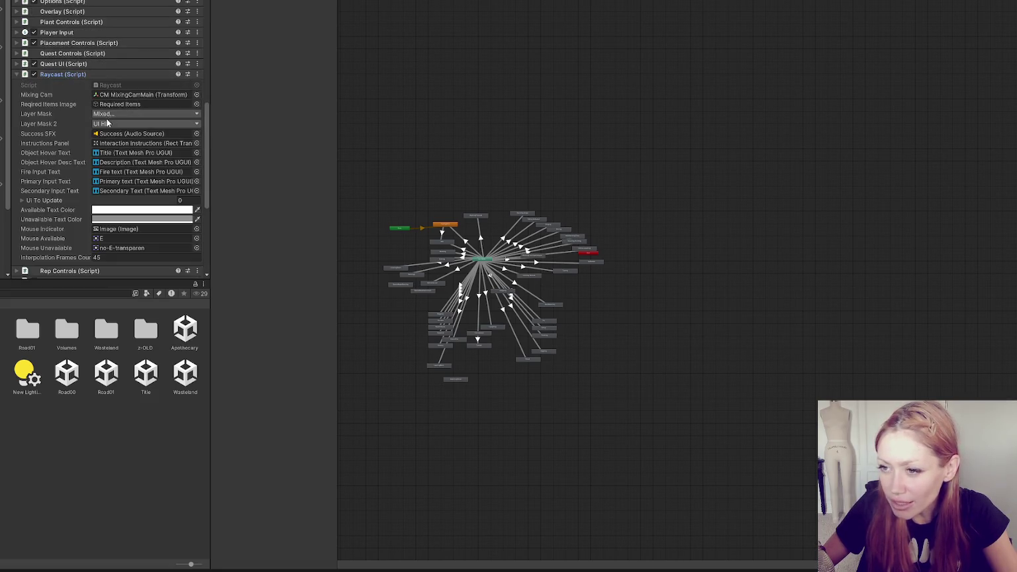
click(109, 115)
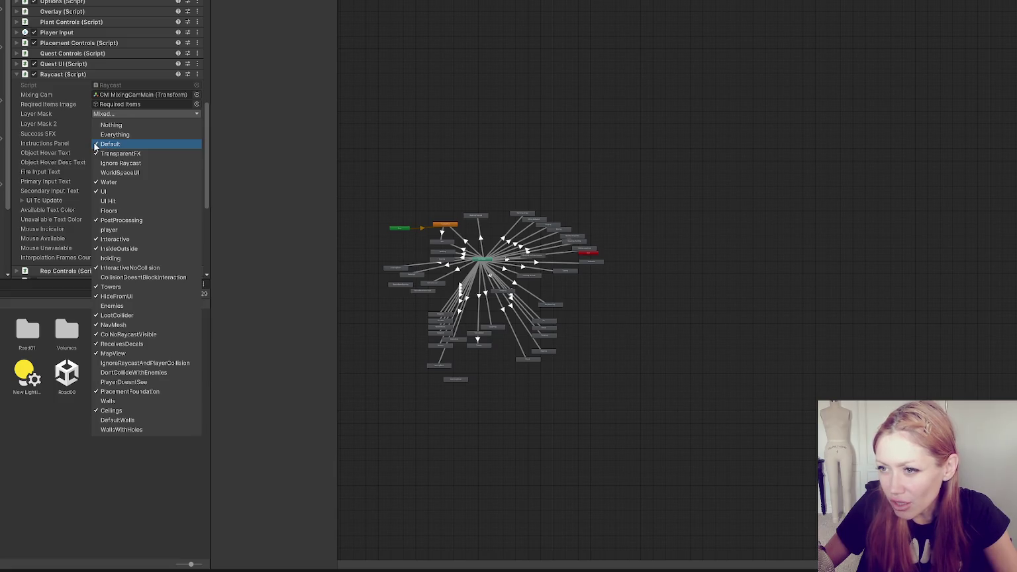
click(130, 84)
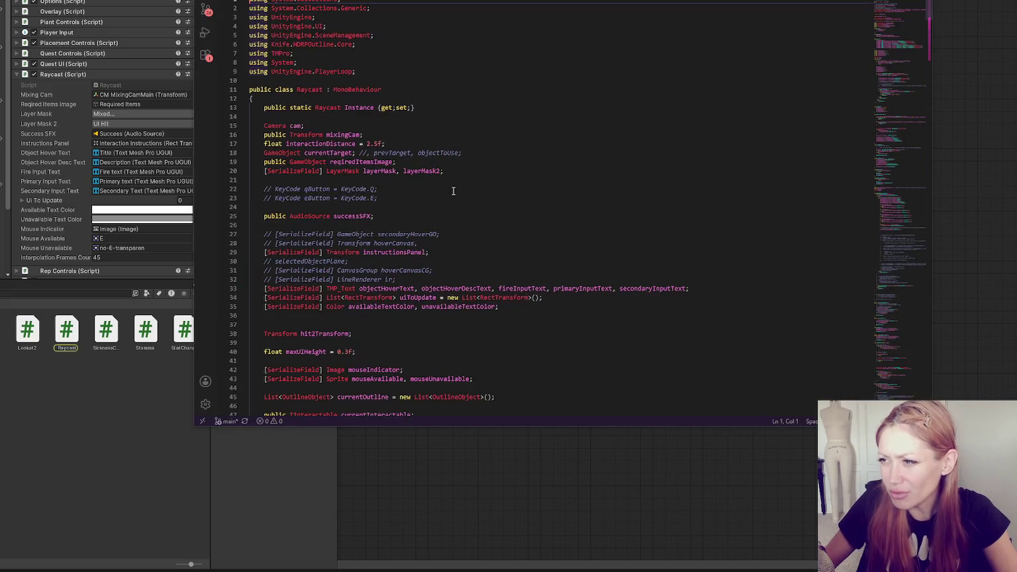
click(458, 197)
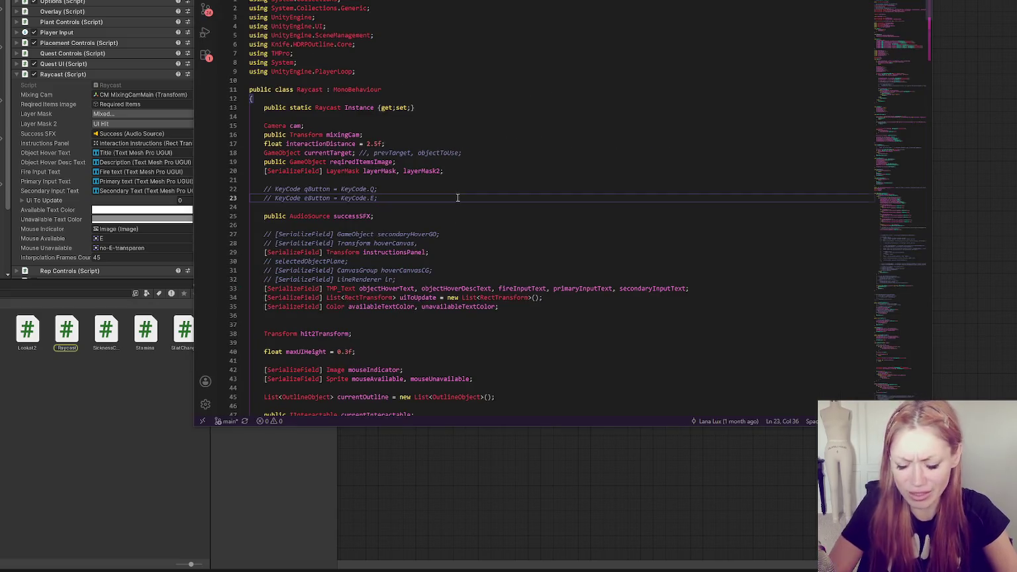
- Trace layerMask from line 101 to its declaration on line 20, then show Unity's Layer Mask list
scroll(457, 197, down, 20)
double_click(496, 197)
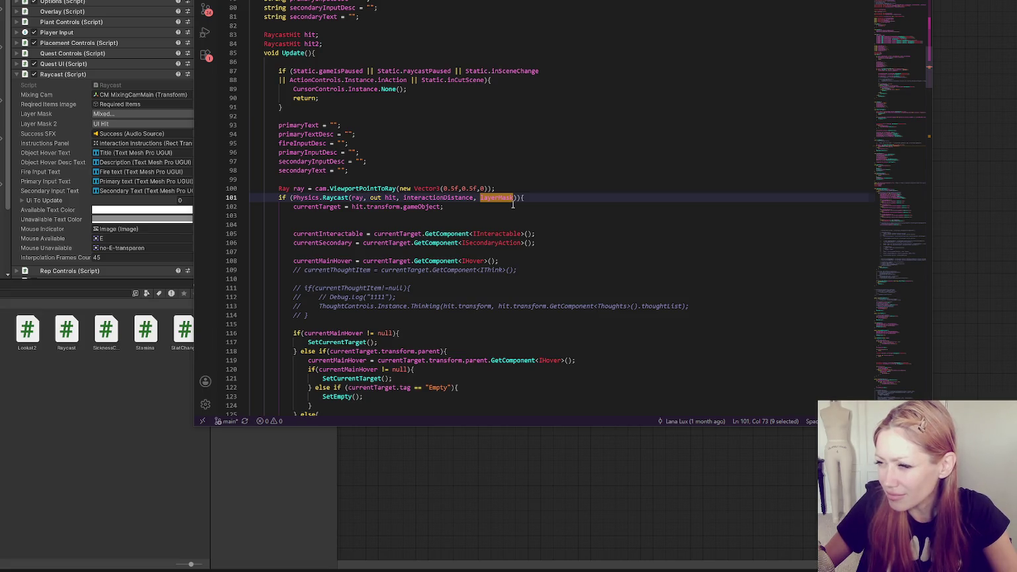
key(F3)
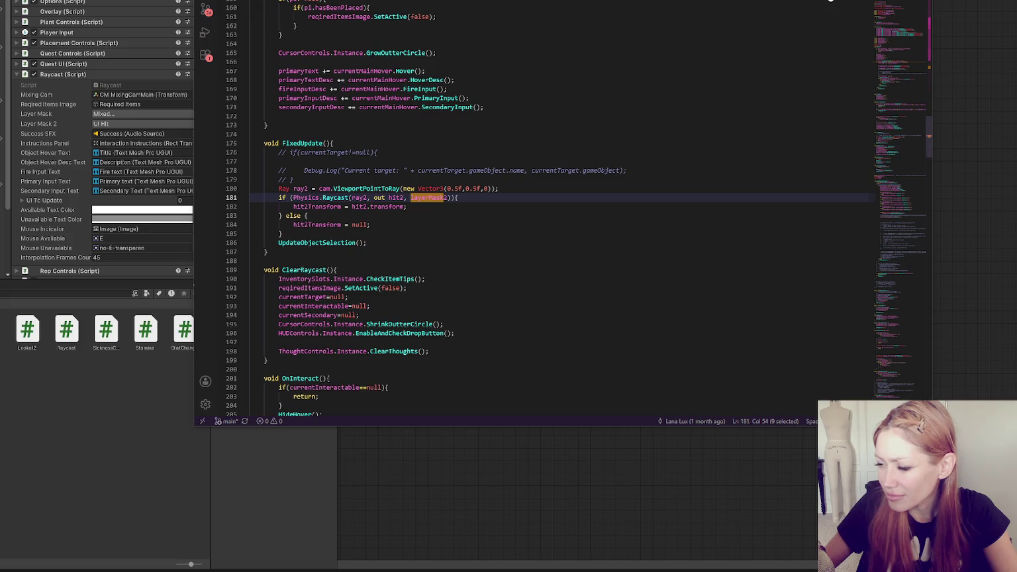
key(F3)
key(F3)
key(F3)
key(F3)
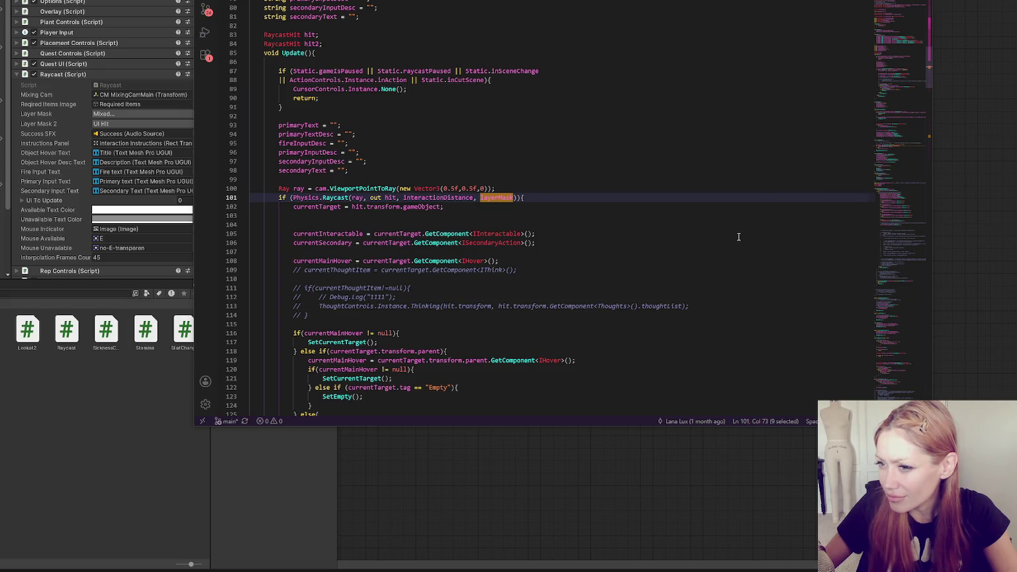
click(150, 69)
click(149, 112)
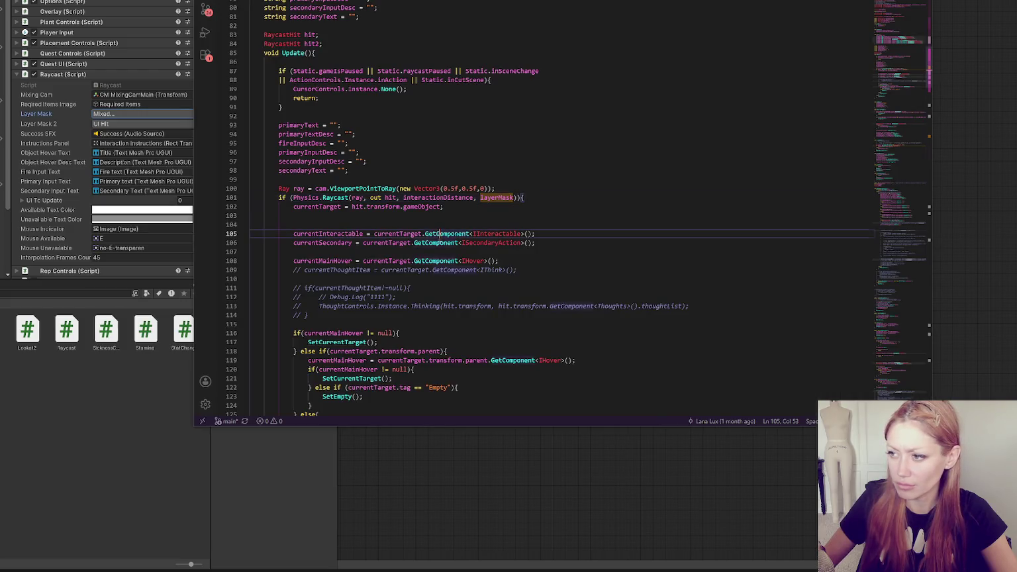
- Replace the empty line 107 with a new blank line after line 107
scroll(423, 199, down, 5)
click(379, 108)
key(BackSpace)
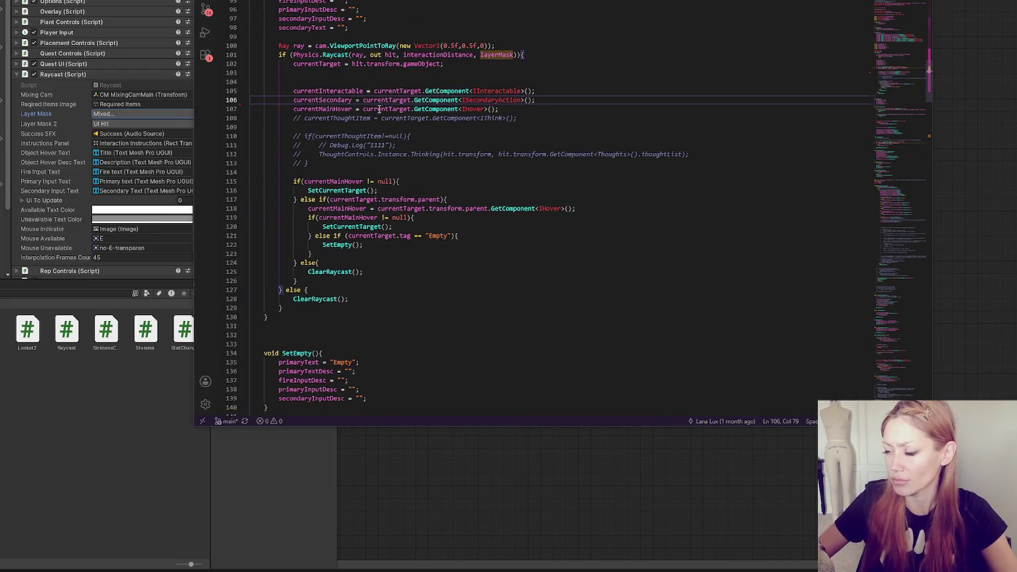
click(514, 109)
key(Return)
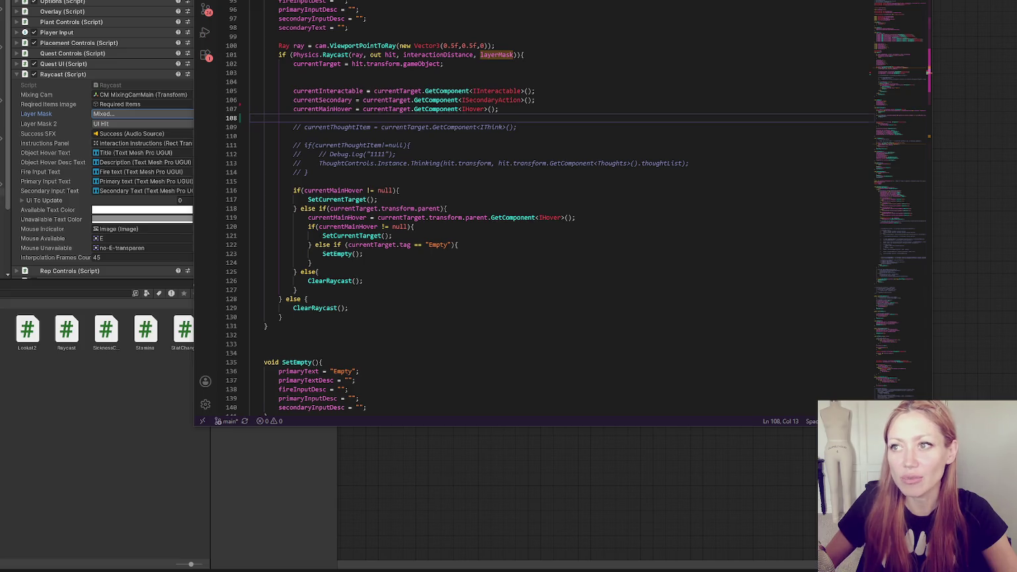
- Delete the blank line 104 in the hover-handling code
click(688, 217)
click(701, 117)
click(647, 82)
key(BackSpace)
click(548, 107)
click(524, 273)
click(595, 65)
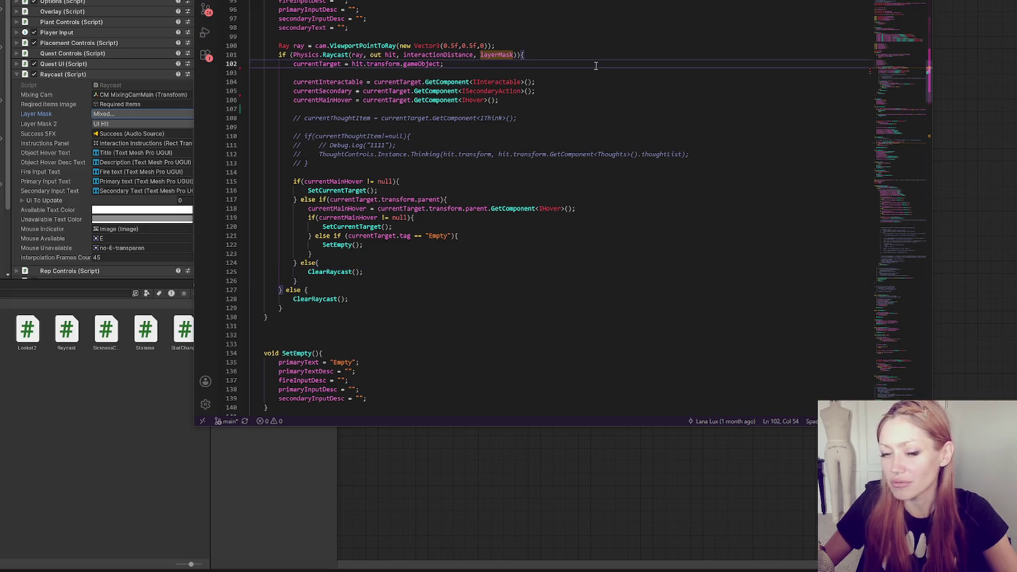
click(586, 74)
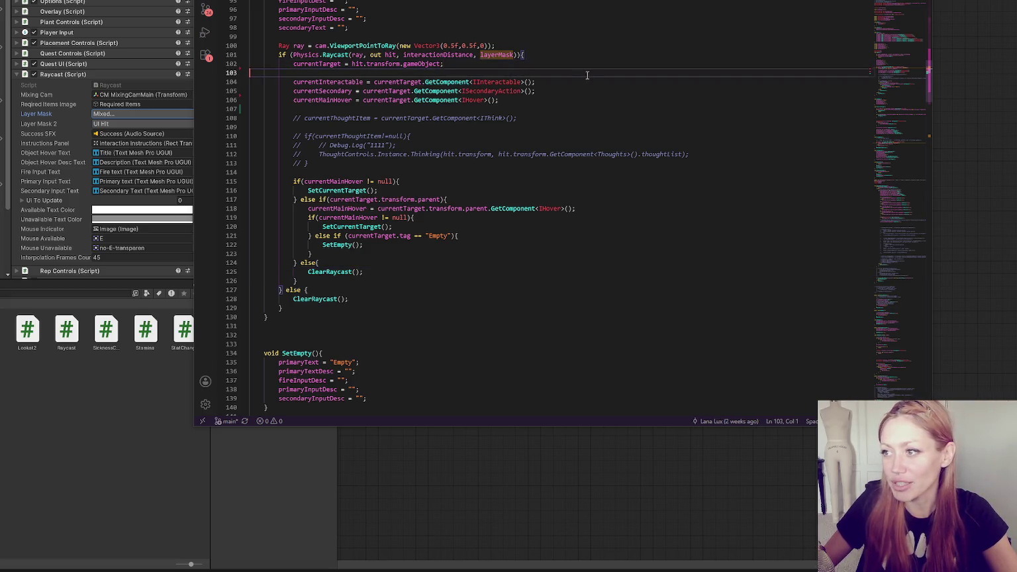
- Review lines 102–106 and the commented-out thought code in the Raycast script
scroll(586, 75, up, 3)
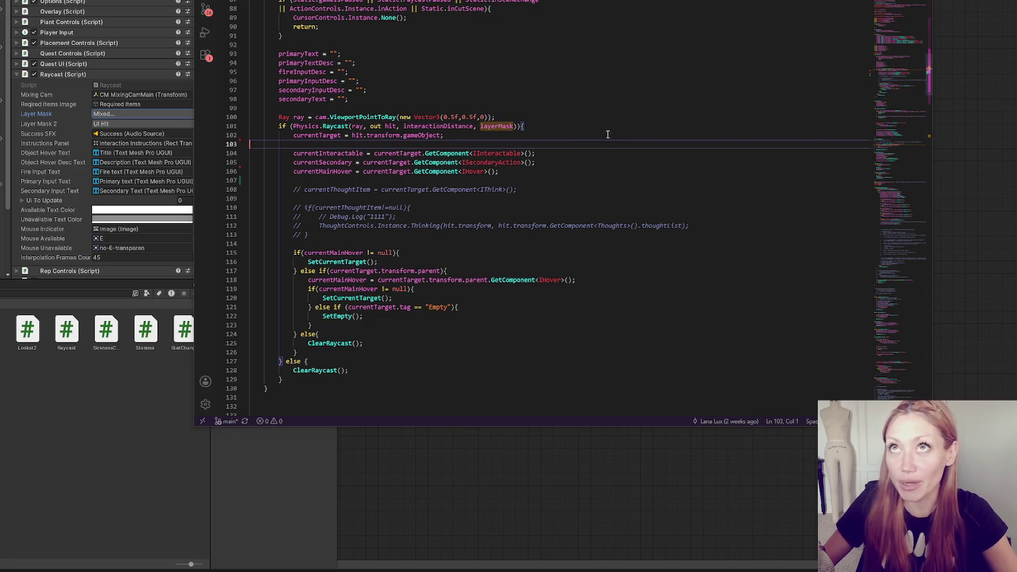
scroll(595, 116, down, 3)
scroll(613, 212, up, 3)
click(555, 136)
scroll(556, 135, down, 1)
click(612, 143)
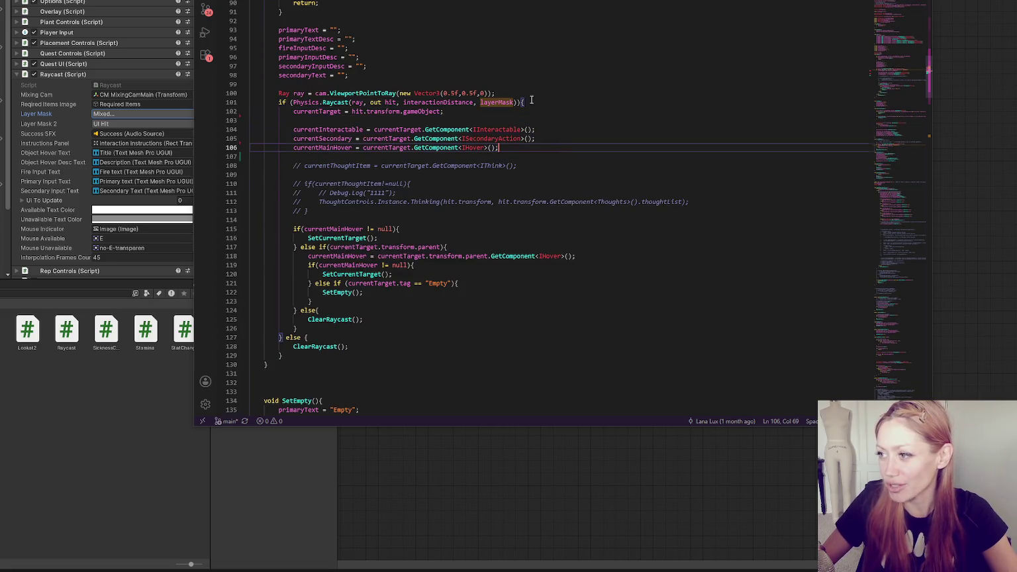
scroll(582, 151, down, 1)
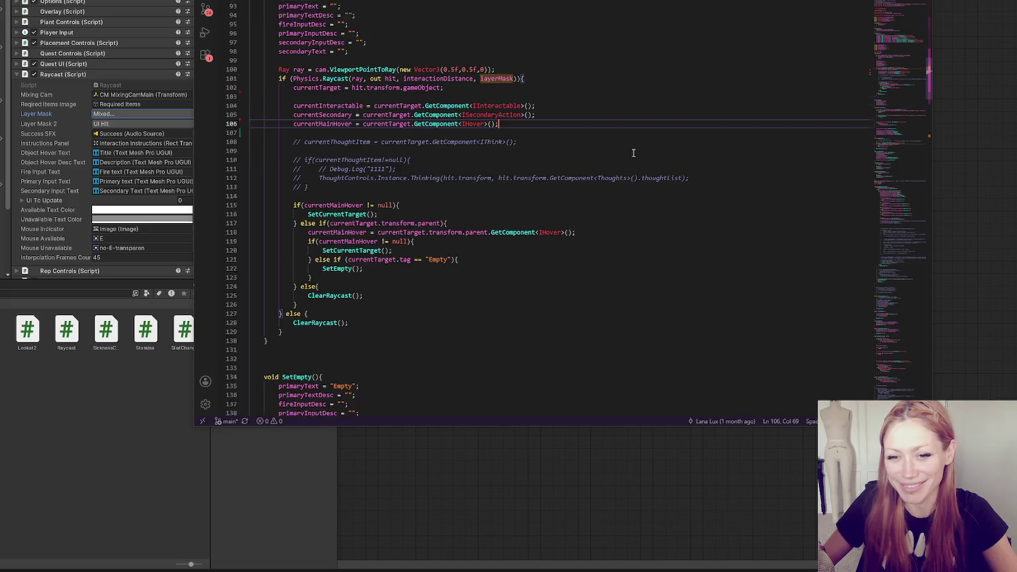
scroll(581, 142, up, 1)
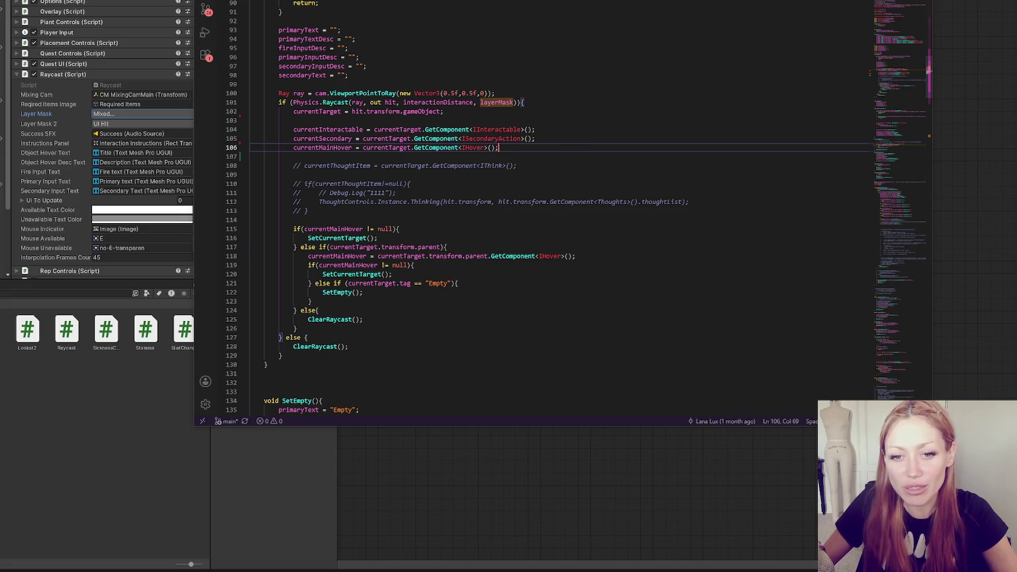
click(568, 182)
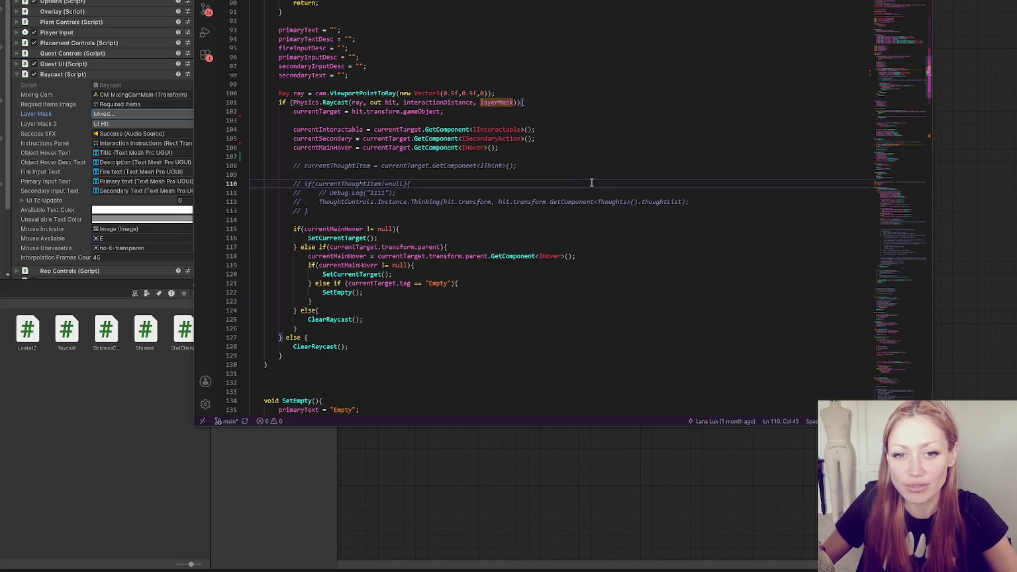
click(613, 148)
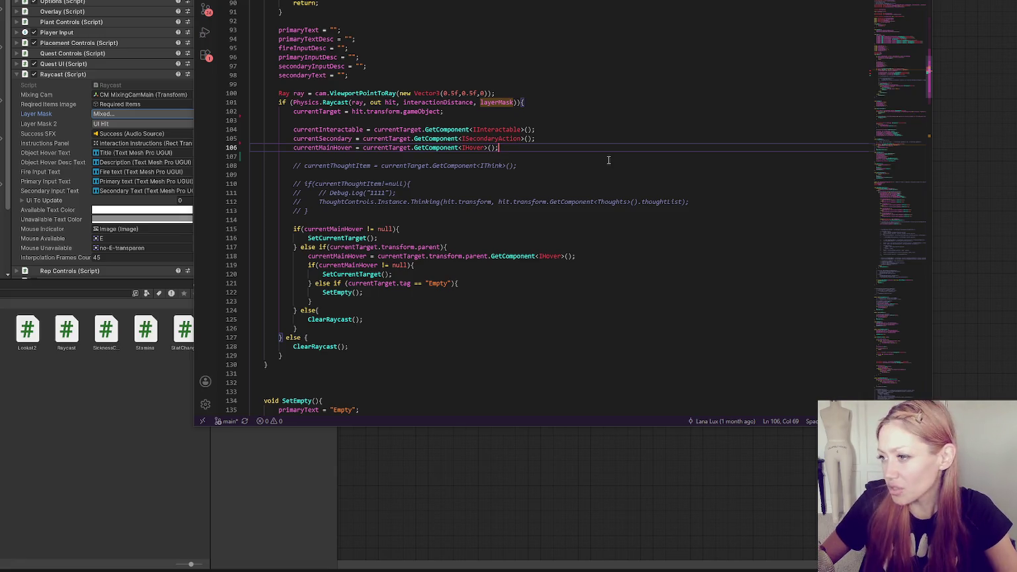
- Insert a blank line after the Physics.Raycast if on line 101
click(575, 165)
click(544, 113)
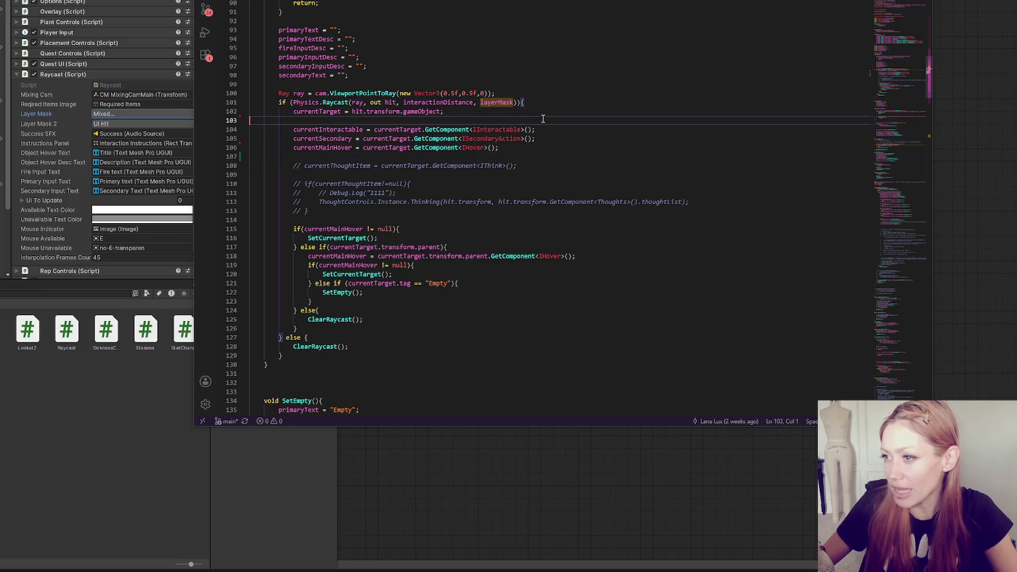
click(546, 99)
key(Return)
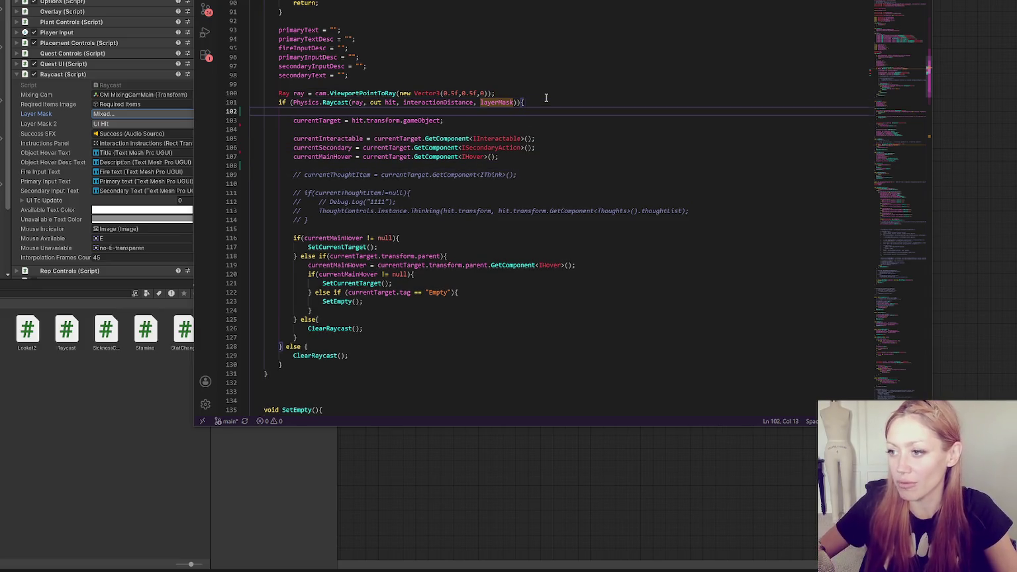
click(422, 192)
click(451, 232)
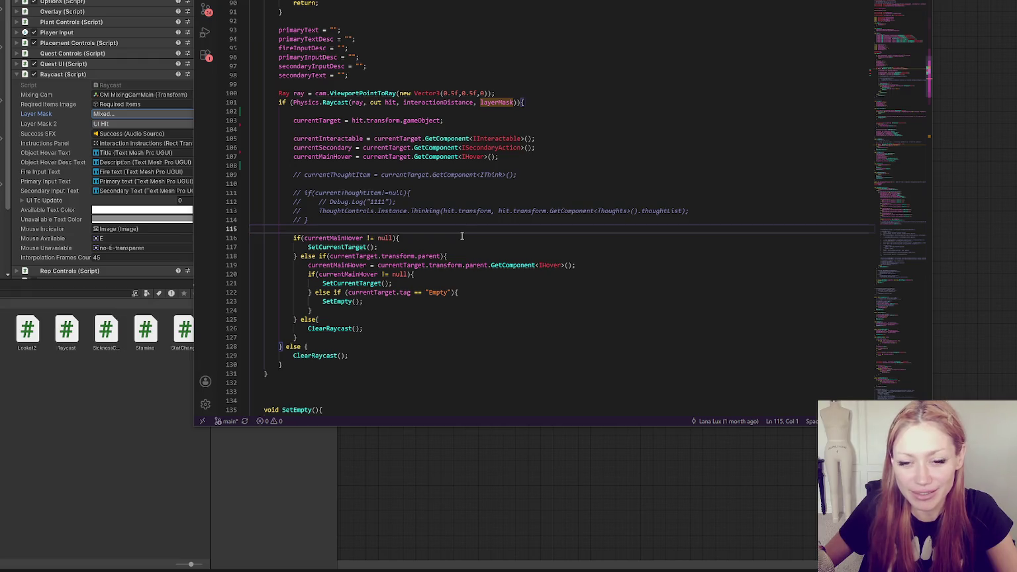
click(486, 178)
click(536, 170)
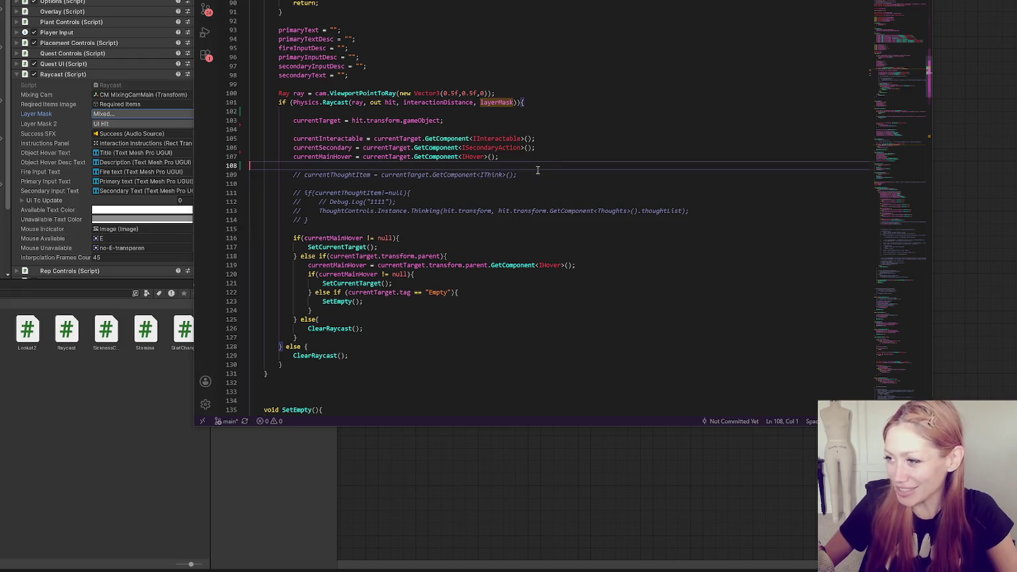
scroll(562, 144, down, 3)
click(581, 176)
scroll(581, 175, down, 1)
scroll(539, 164, down, 1)
click(538, 164)
scroll(618, 160, down, 2)
scroll(636, 165, up, 1)
scroll(596, 171, up, 3)
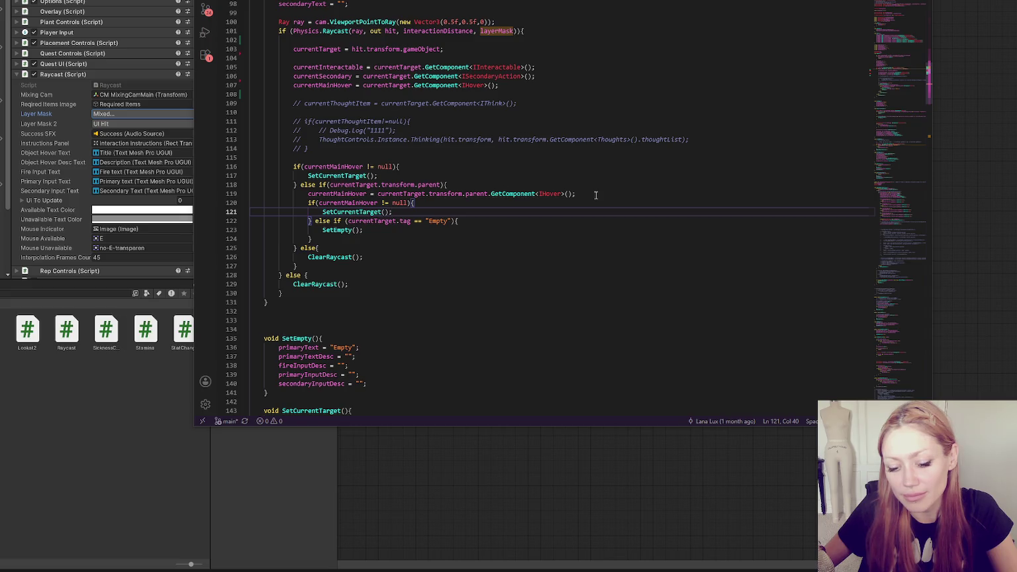
click(584, 186)
scroll(553, 76, up, 2)
click(569, 106)
click(584, 133)
scroll(562, 151, down, 1)
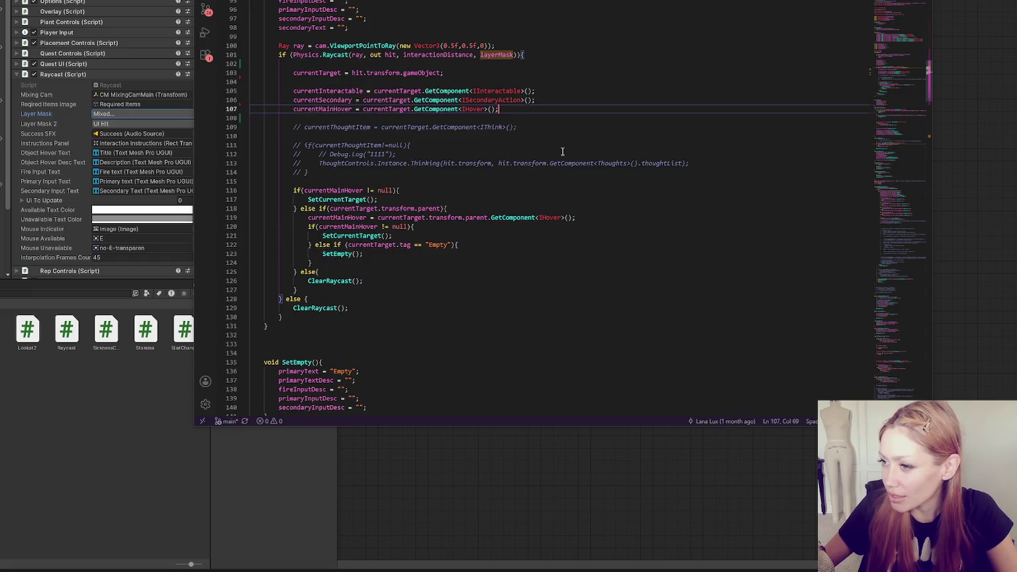
scroll(562, 151, down, 6)
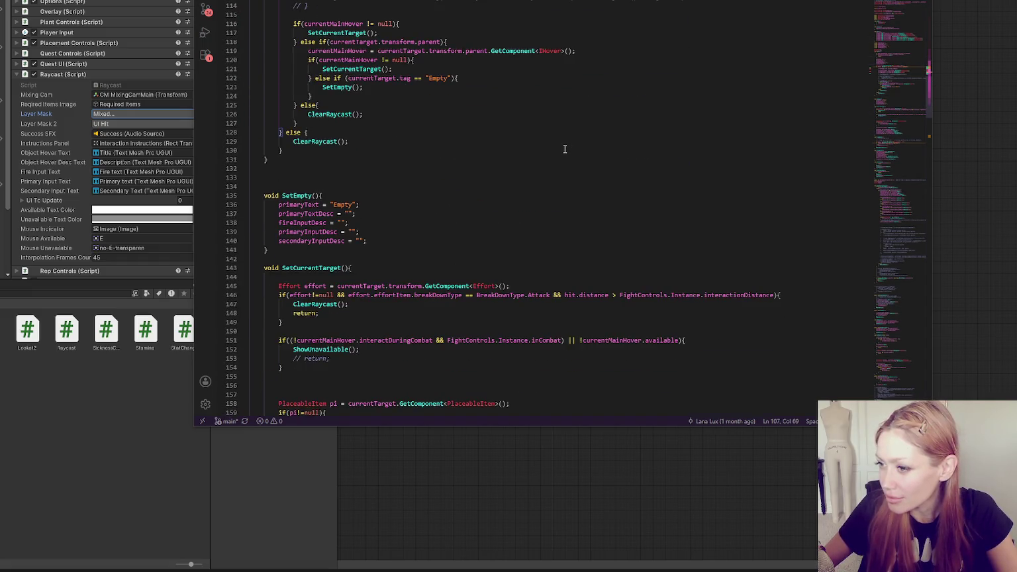
scroll(565, 149, up, 7)
double_click(472, 132)
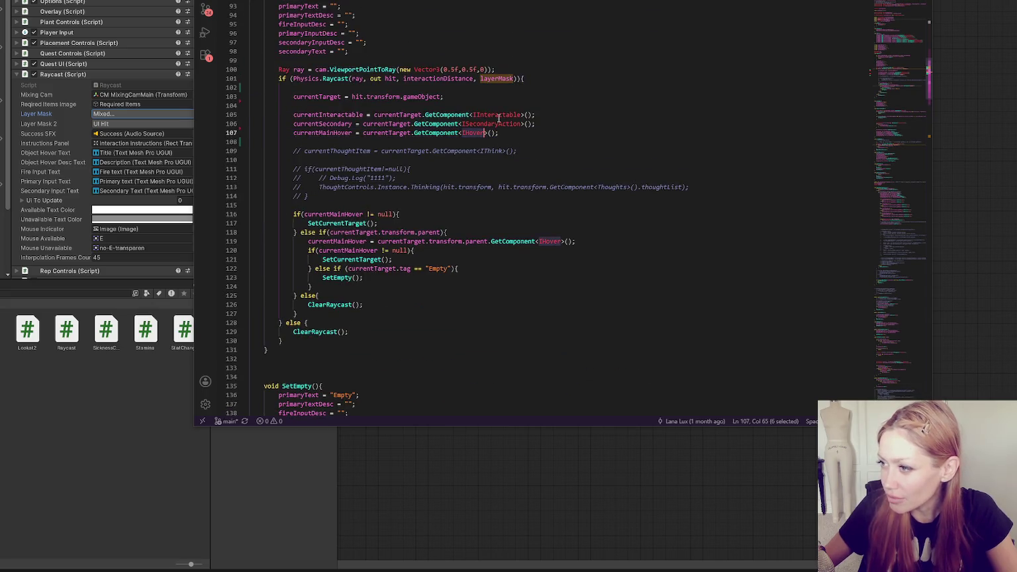
double_click(499, 115)
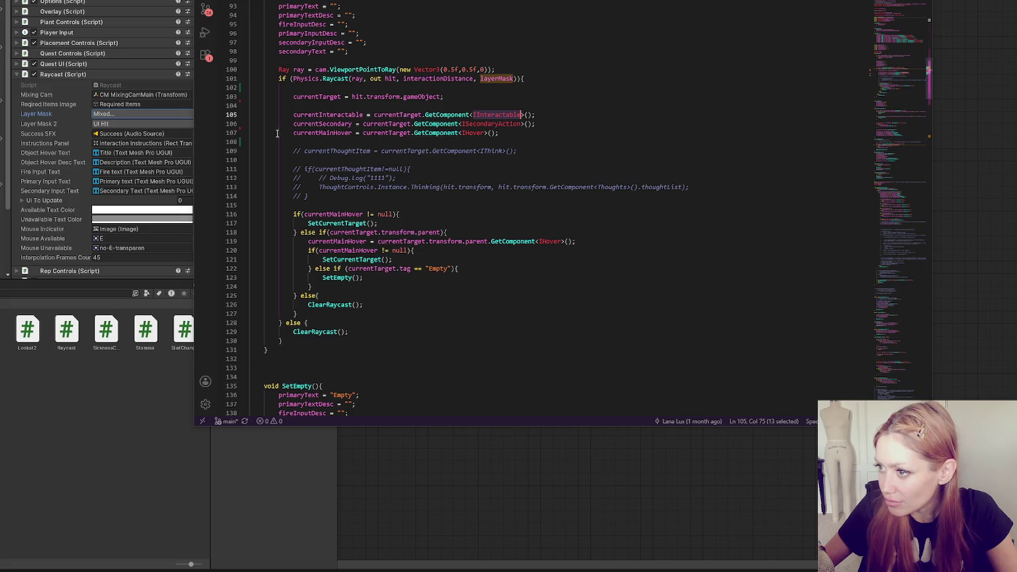
double_click(327, 114)
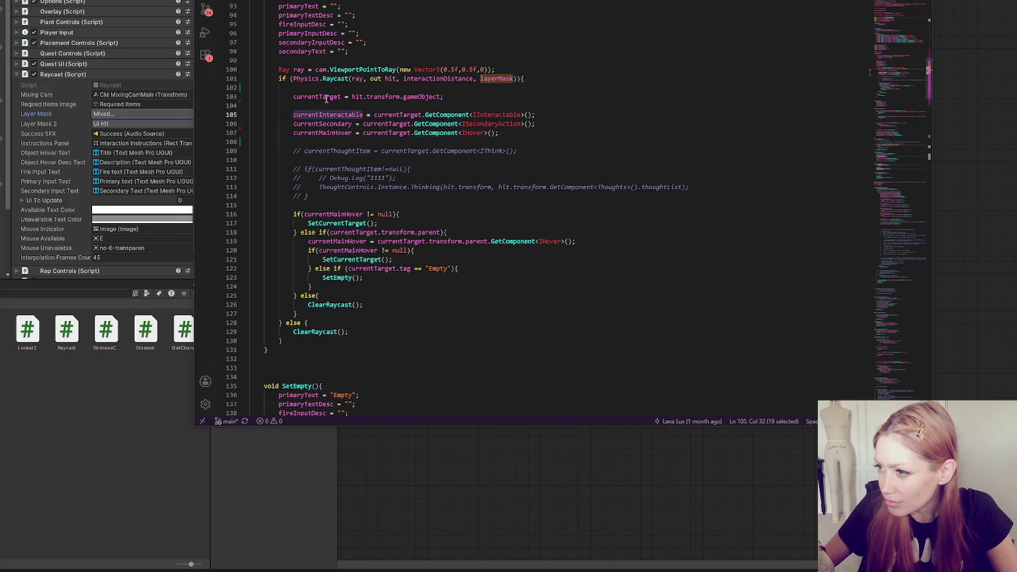
double_click(326, 97)
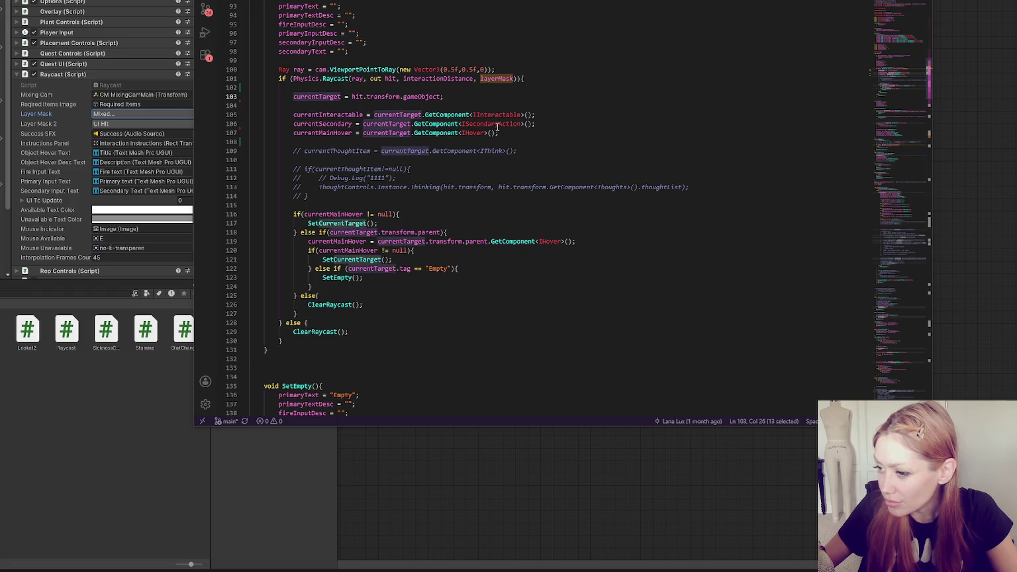
click(530, 131)
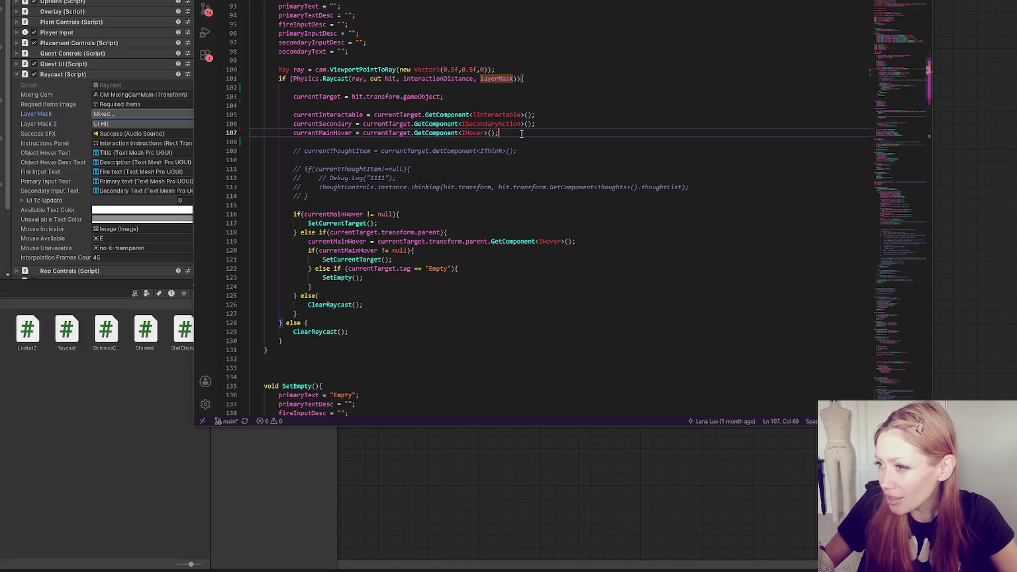
- Review the SetEmpty call on line 123 of the Raycast script, then return to Unity
click(311, 97)
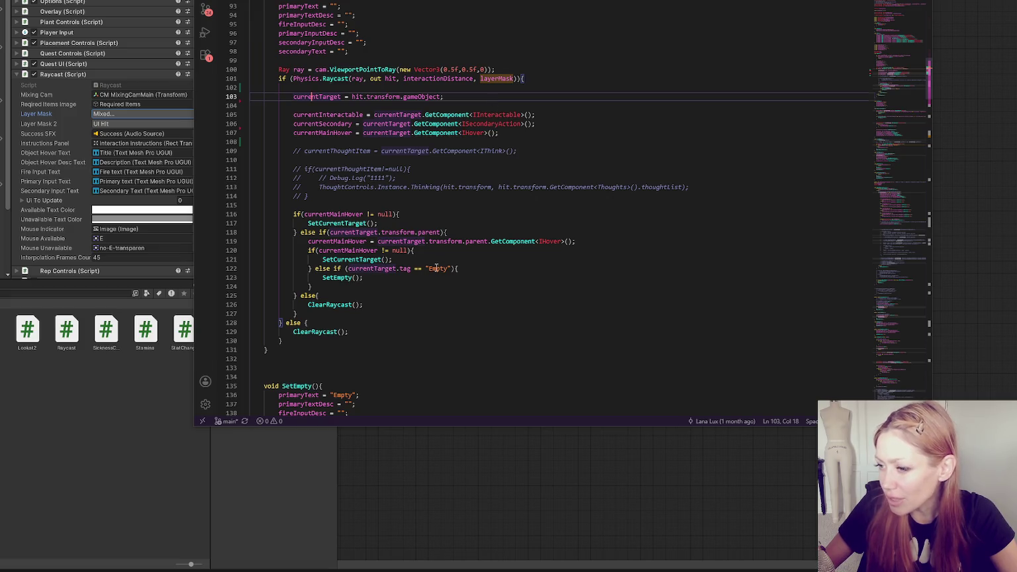
double_click(341, 277)
scroll(607, 247, down, 4)
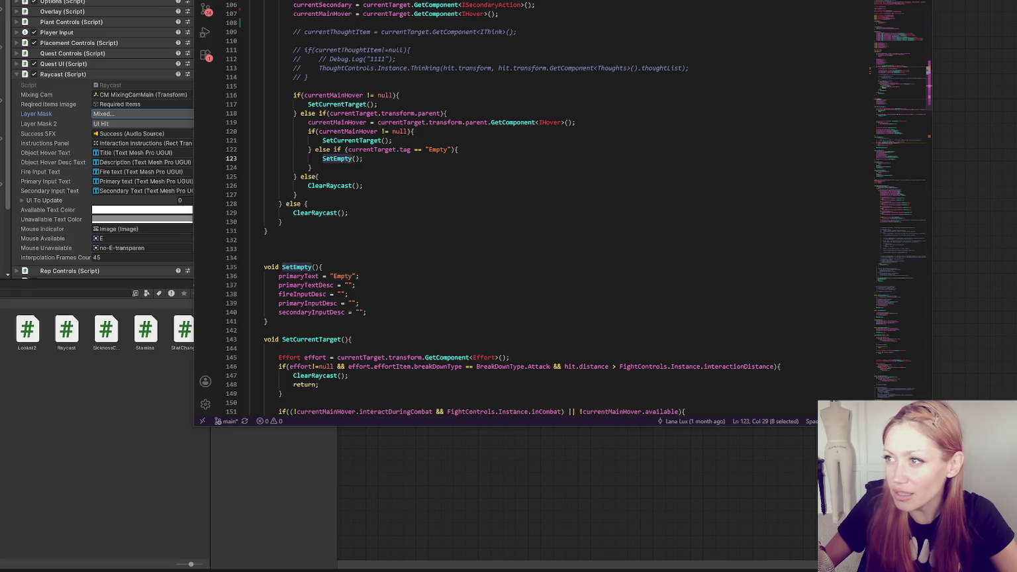
key(alt+Tab)
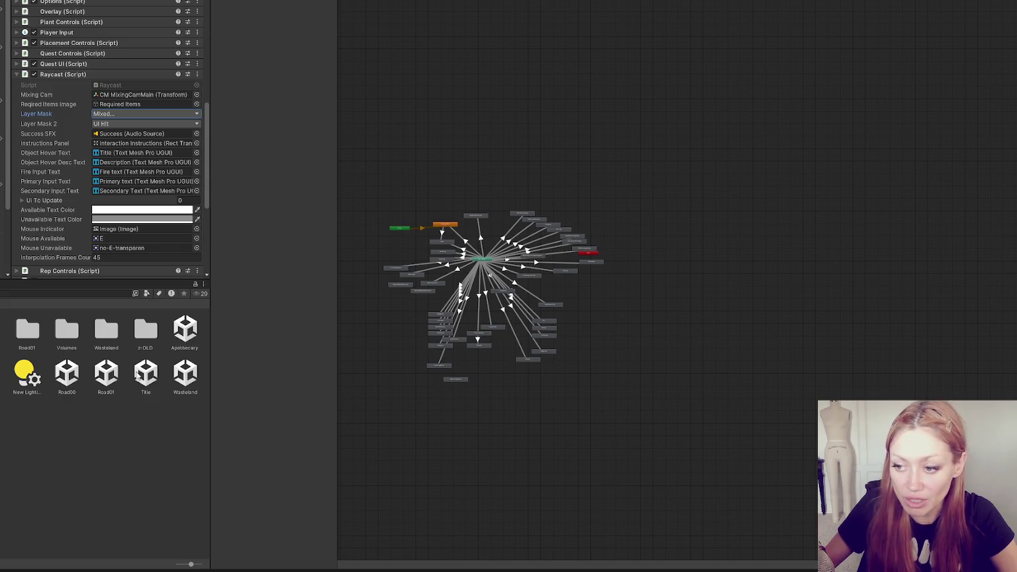
- Open the Title scene from the Project window
double_click(145, 374)
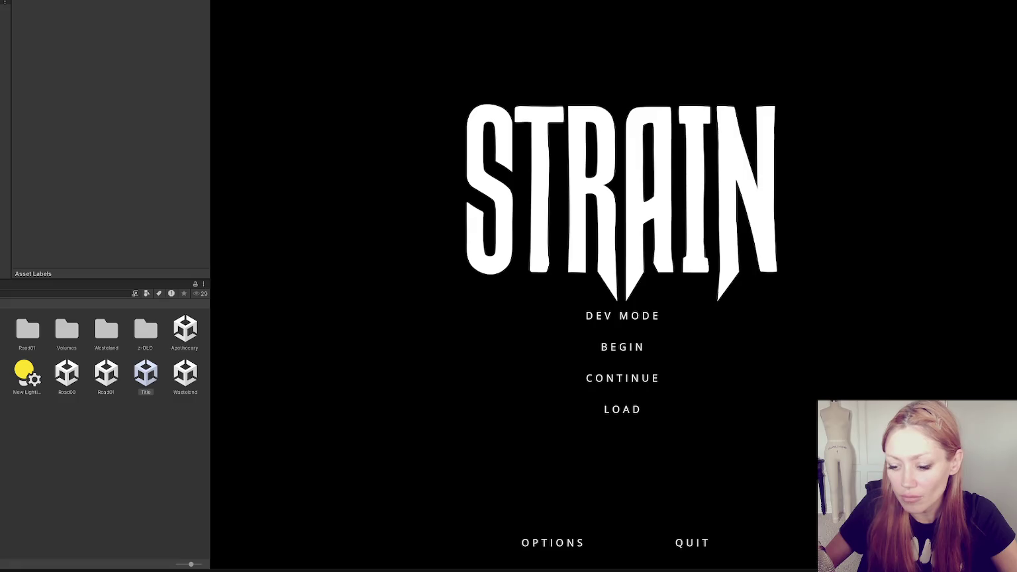
- Search the project assets for 'chair' and inspect the Chair_B results
click(46, 293)
text(chair)
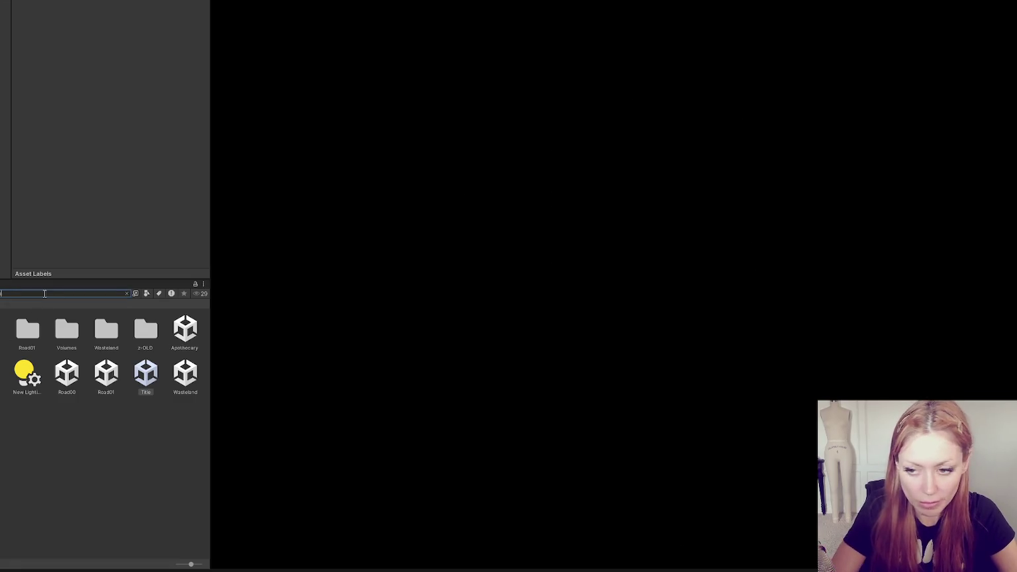
click(127, 293)
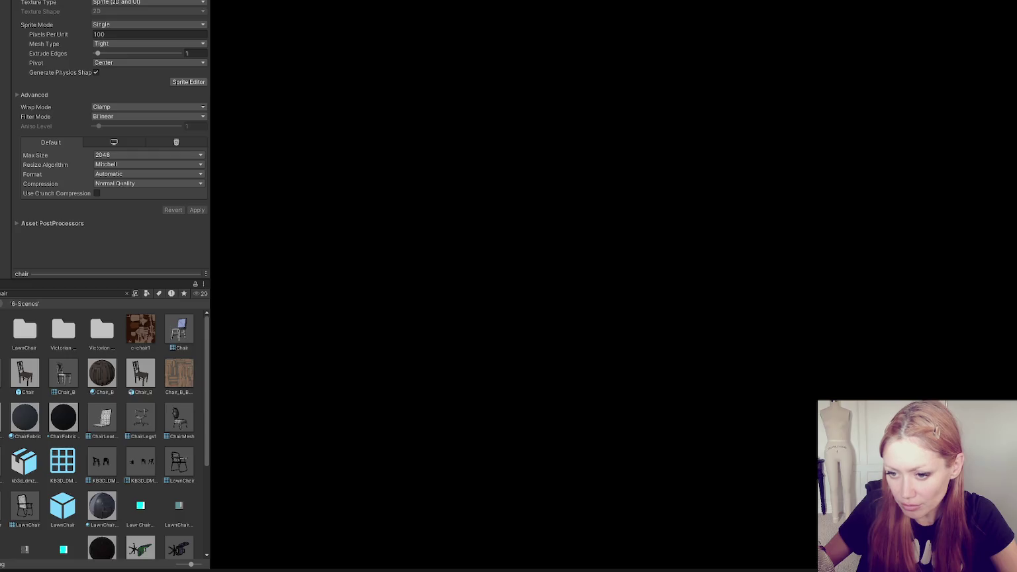
click(40, 295)
text(chair)
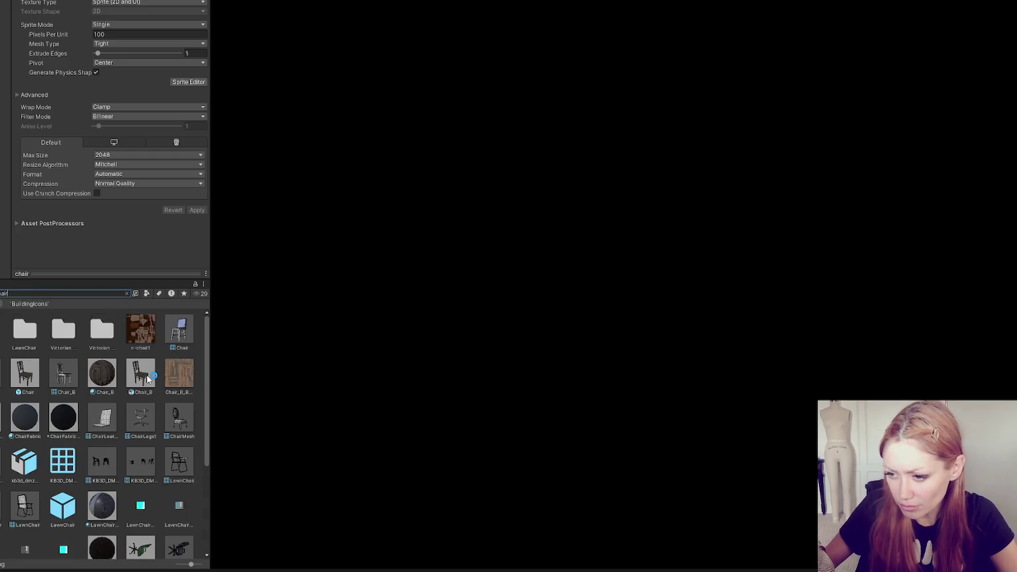
click(145, 373)
click(127, 293)
- Search 'chair' again and select the Chair prefab in the Props folder
click(36, 293)
text(chair)
scroll(103, 423, down, 5)
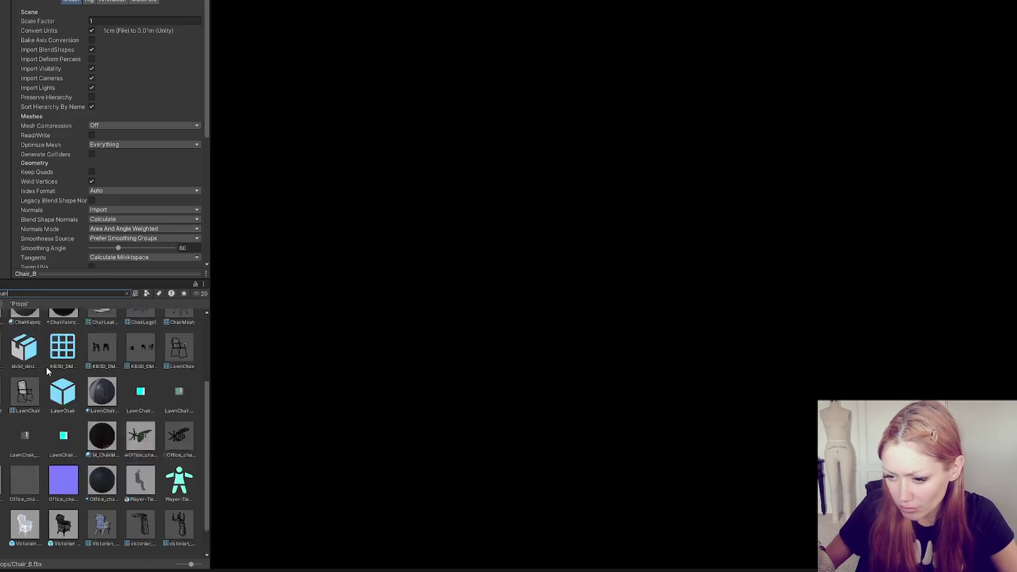
scroll(102, 424, up, 3)
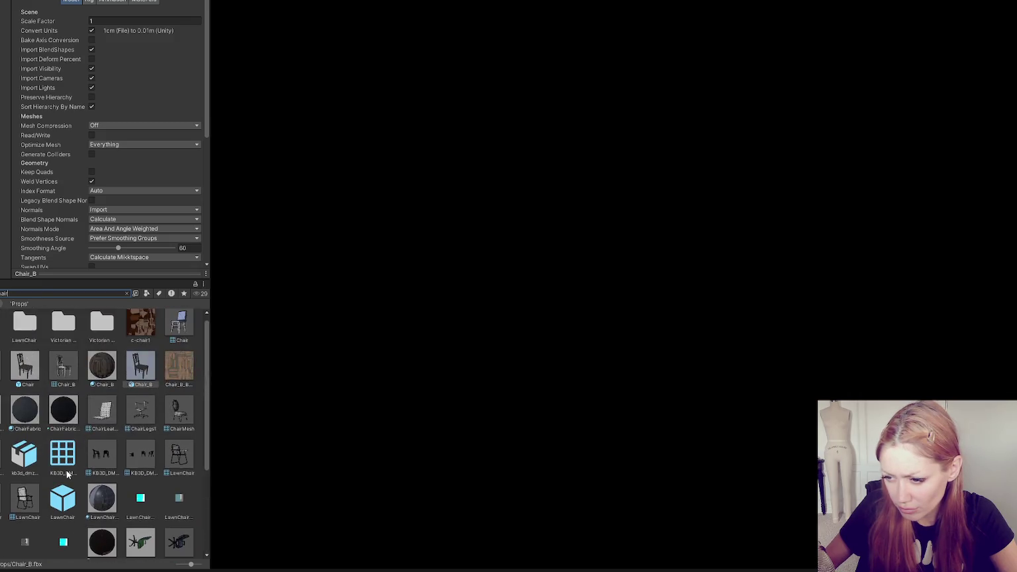
scroll(71, 470, up, 1)
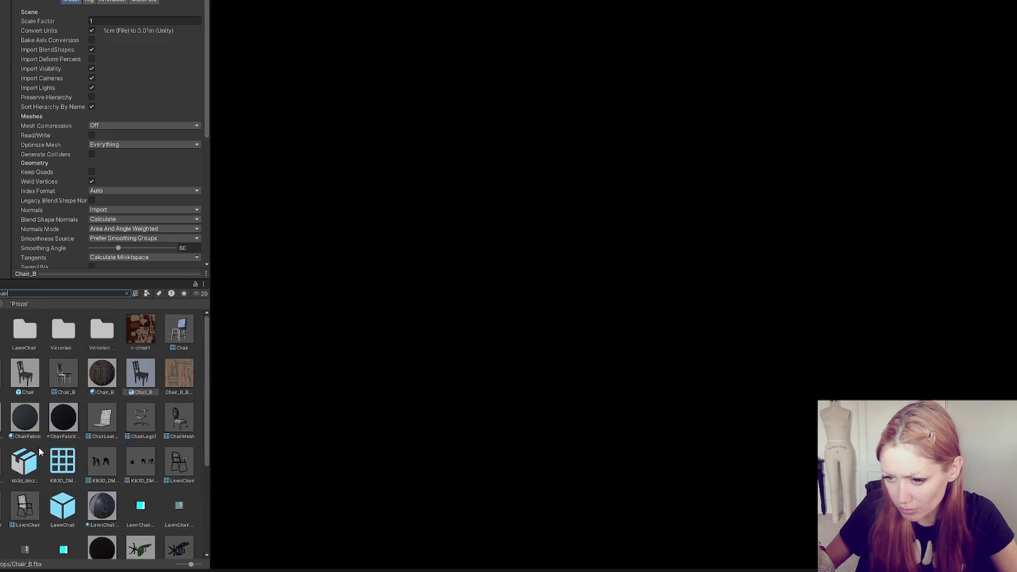
click(36, 374)
- Reselect the Chair prefab and review Chair_B's prefab overrides
ctrl+click(100, 376)
click(100, 376)
drag(84, 274, 84, 270)
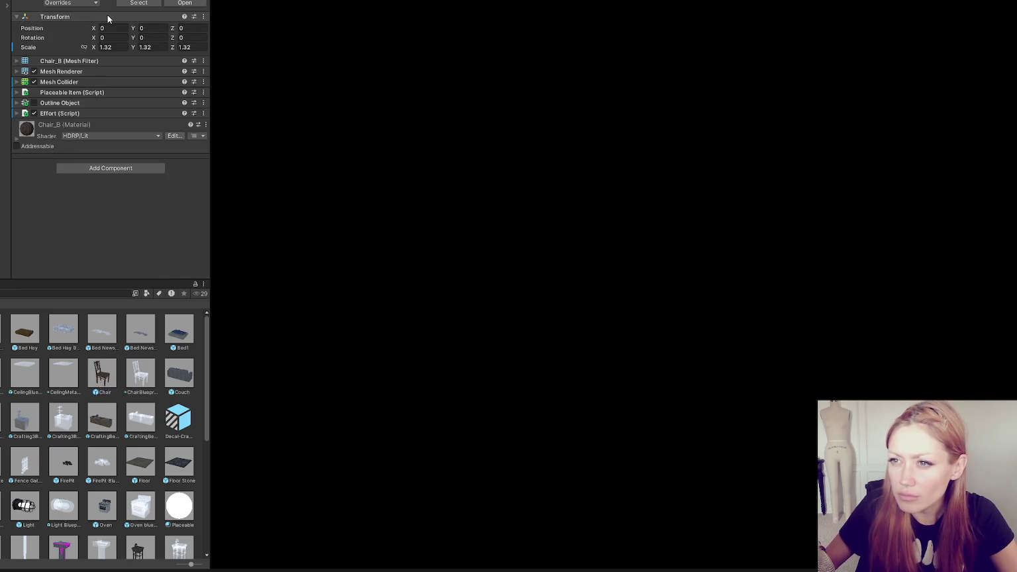
click(89, 4)
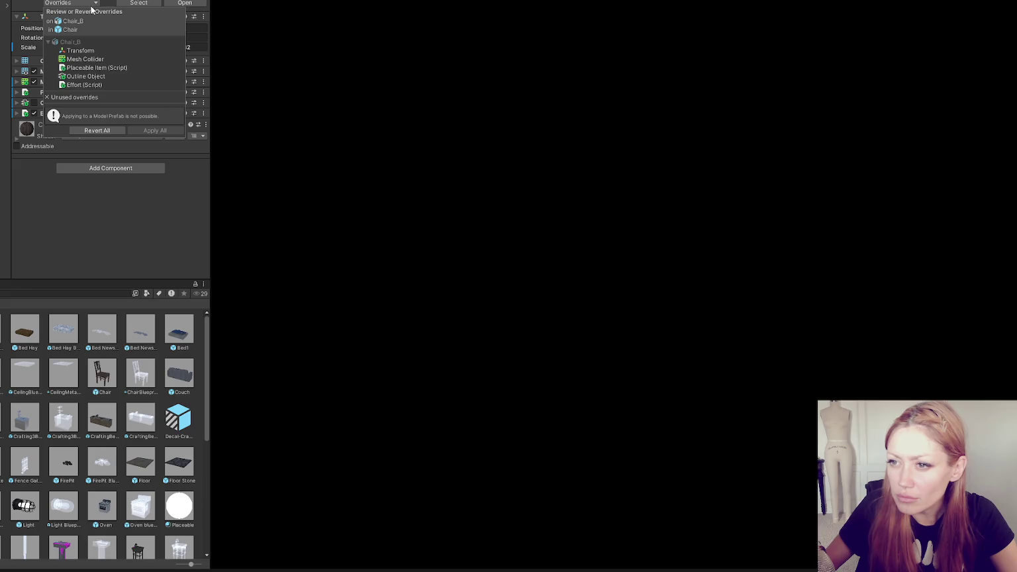
key(Escape)
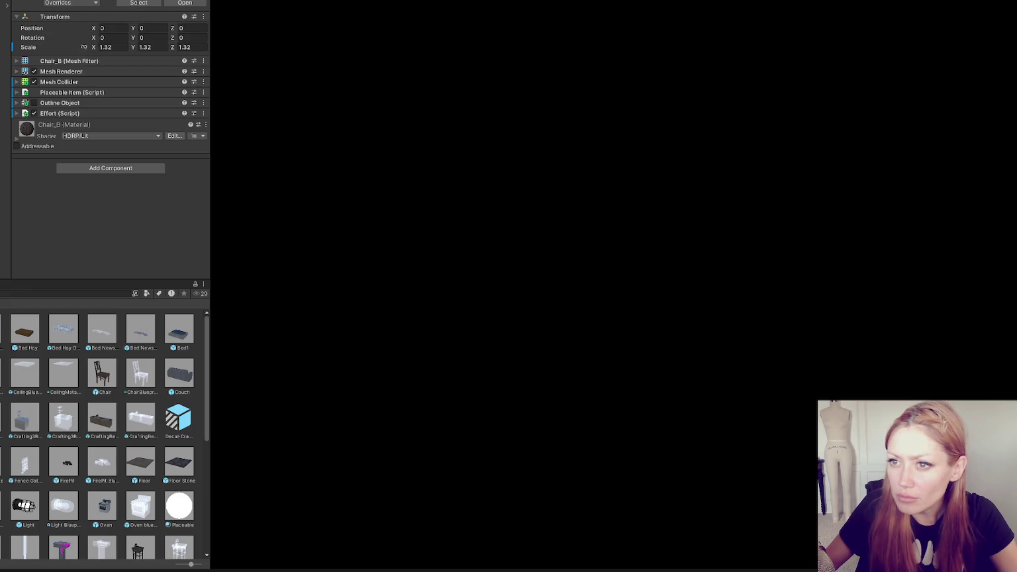
- Unpack the Chair_B prefab instance via Prefab > Unpack
right_click(3, 3)
mouse_move(65, 116)
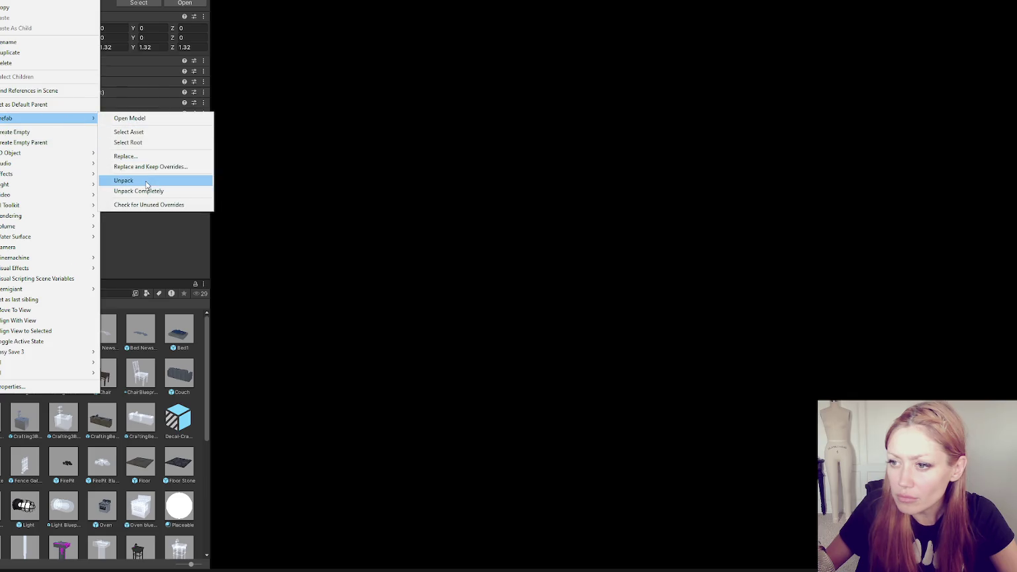
click(147, 185)
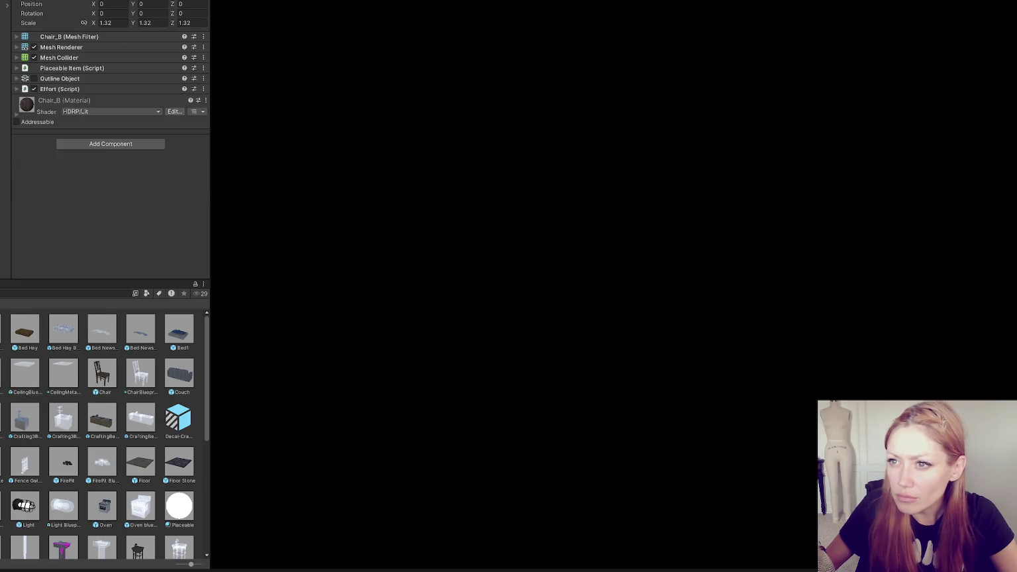
click(83, 4)
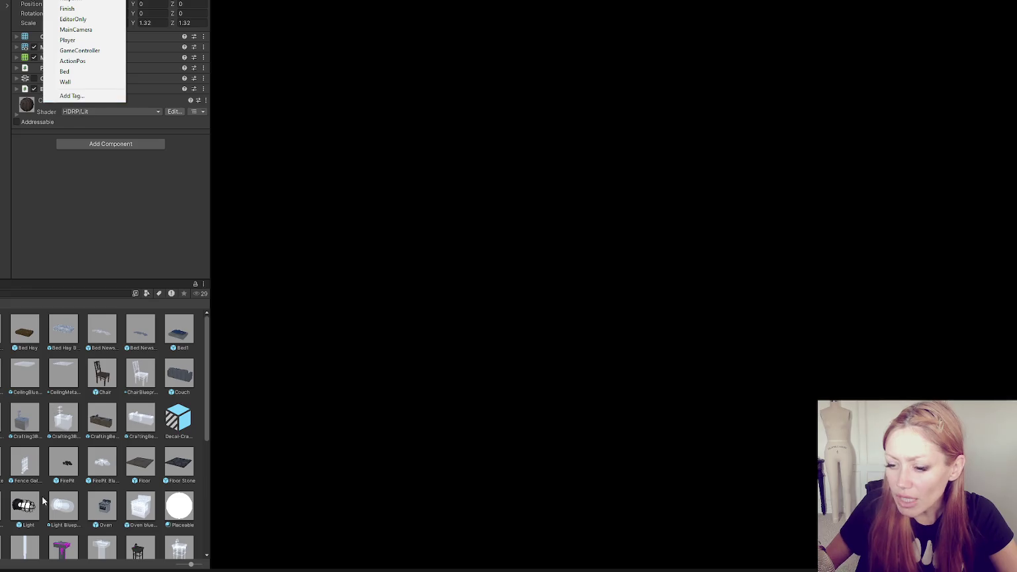
- Confirm the 'Empty' tag string used in the SetEmpty method in VS Code
key(alt+Tab)
double_click(342, 276)
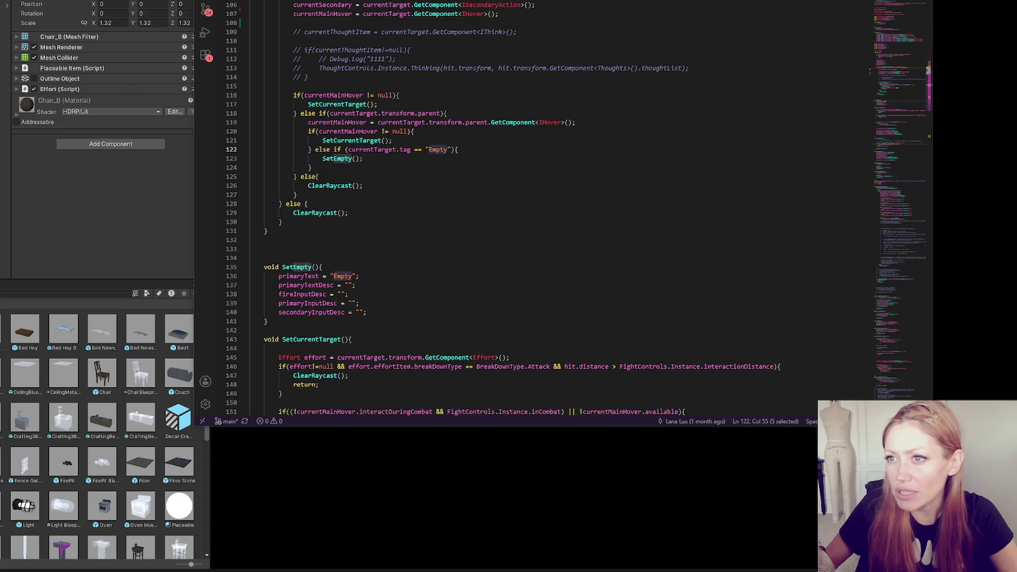
key(alt+Tab)
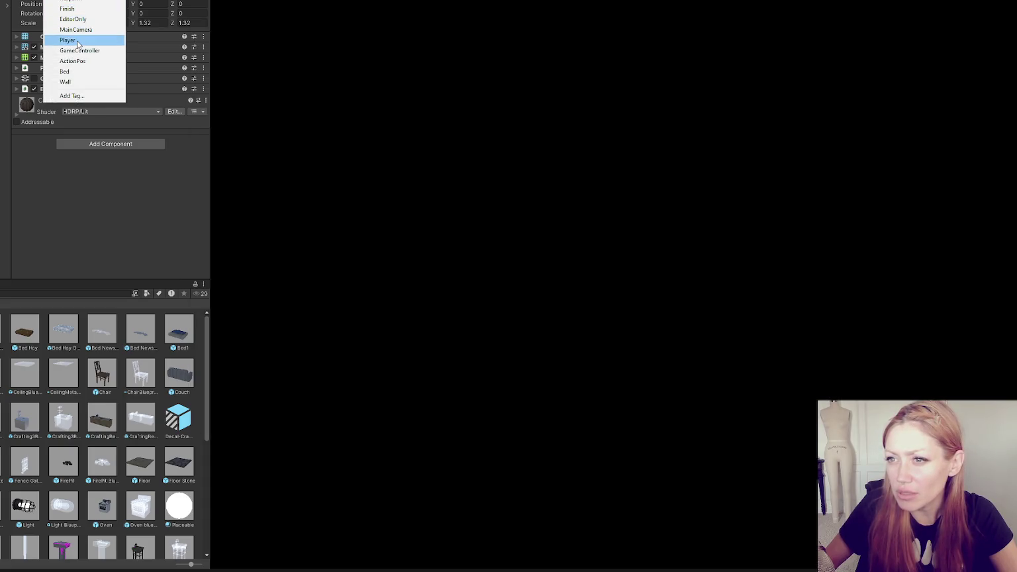
- Browse the Tags and Layers settings, expanding the Sorting Layers and Layers lists
click(71, 95)
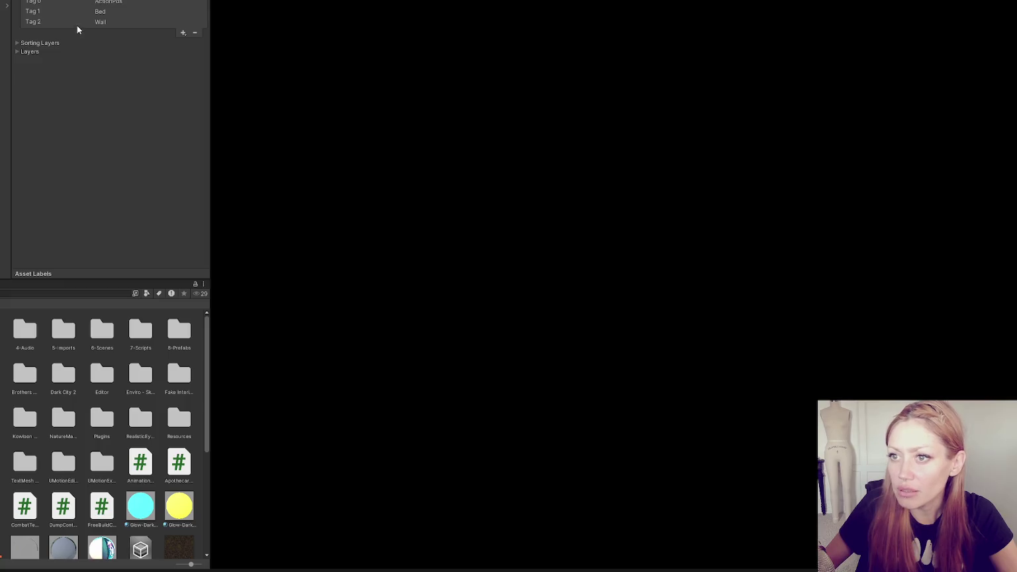
click(184, 32)
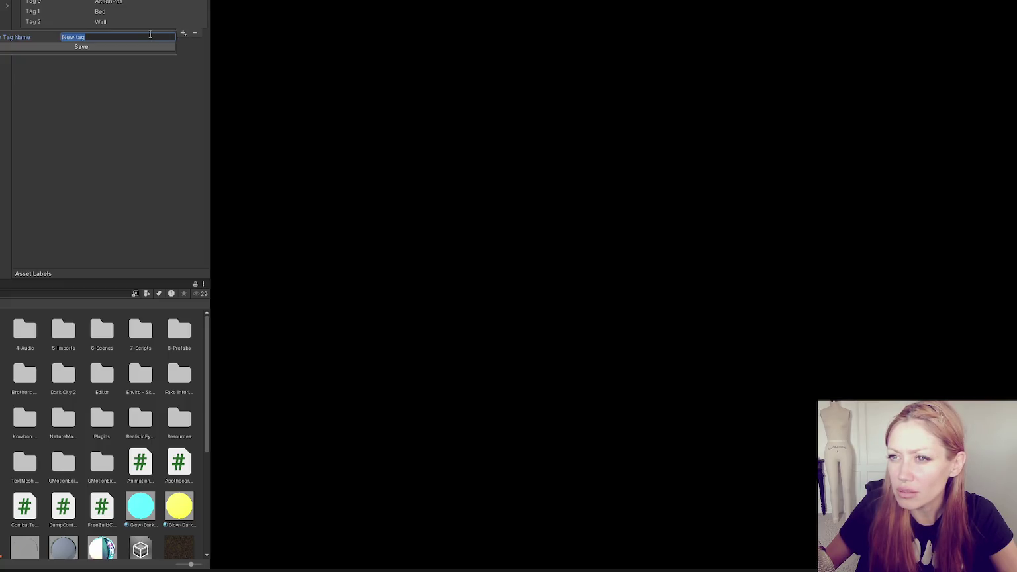
click(130, 126)
click(53, 44)
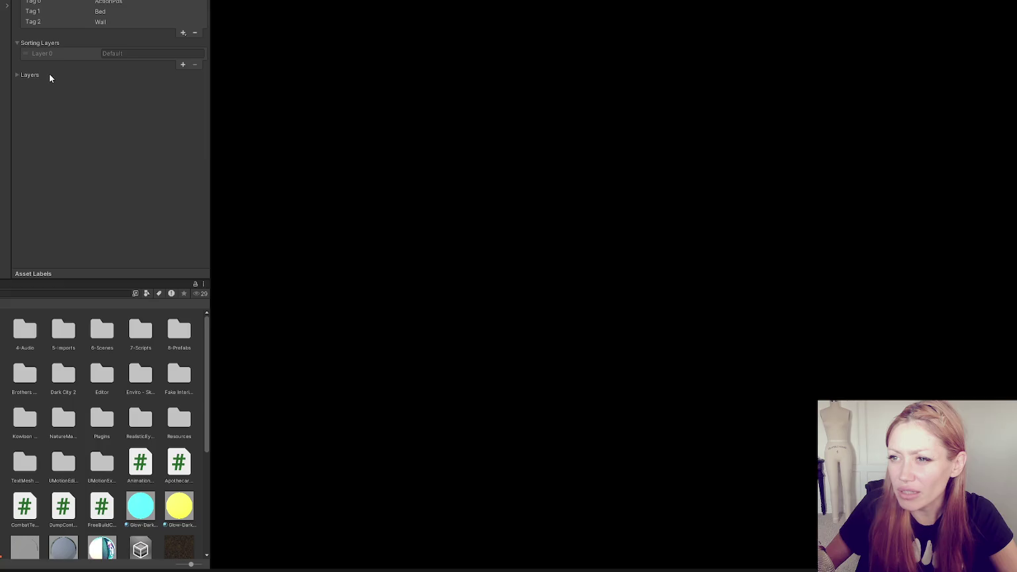
click(49, 74)
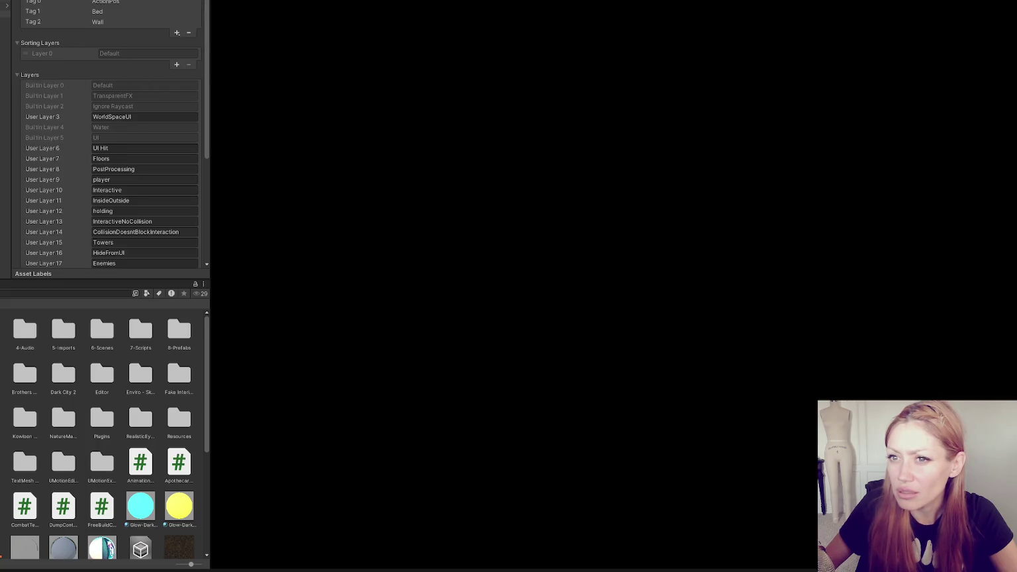
click(5, 15)
- Add a new tag named 'Empty' in the Tags and Layers settings
click(73, 2)
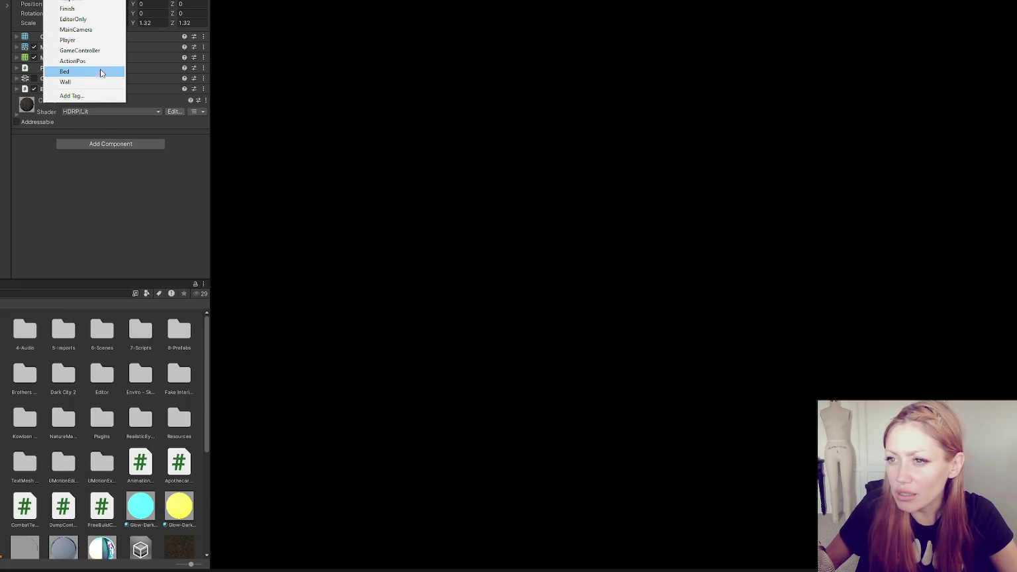
click(72, 8)
click(73, 1)
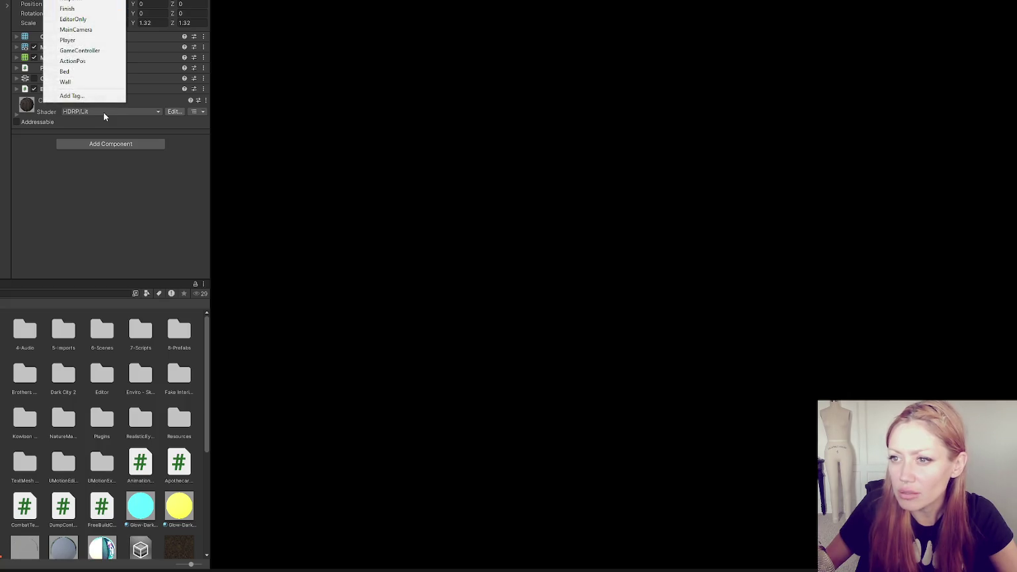
click(103, 94)
click(183, 33)
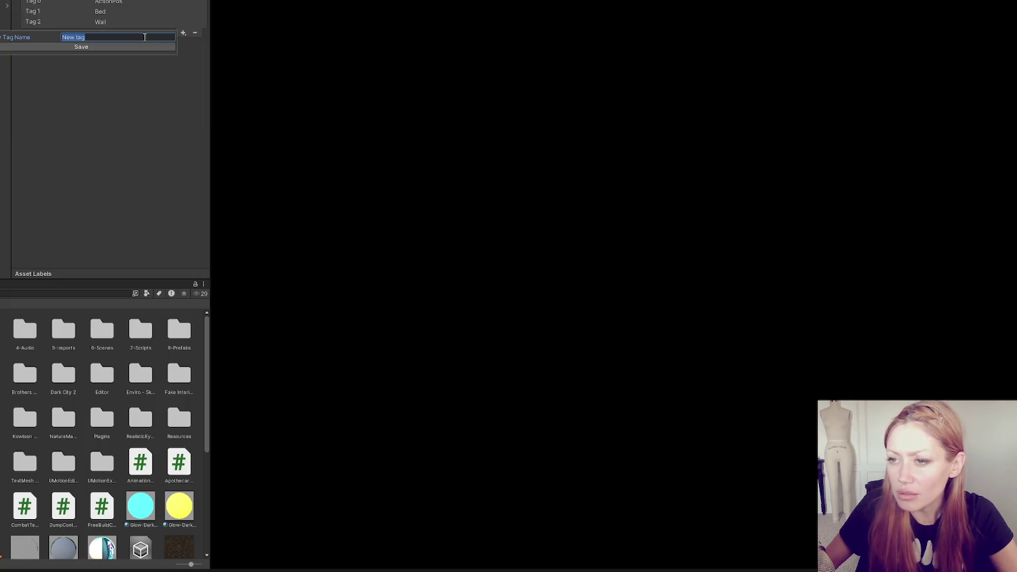
text(Empty)
key(Return)
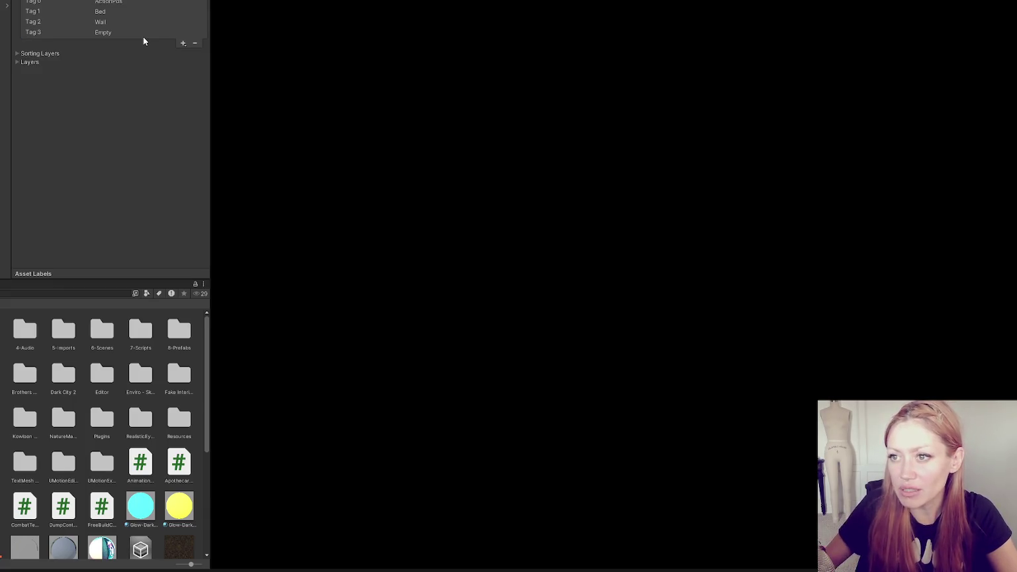
click(2, 12)
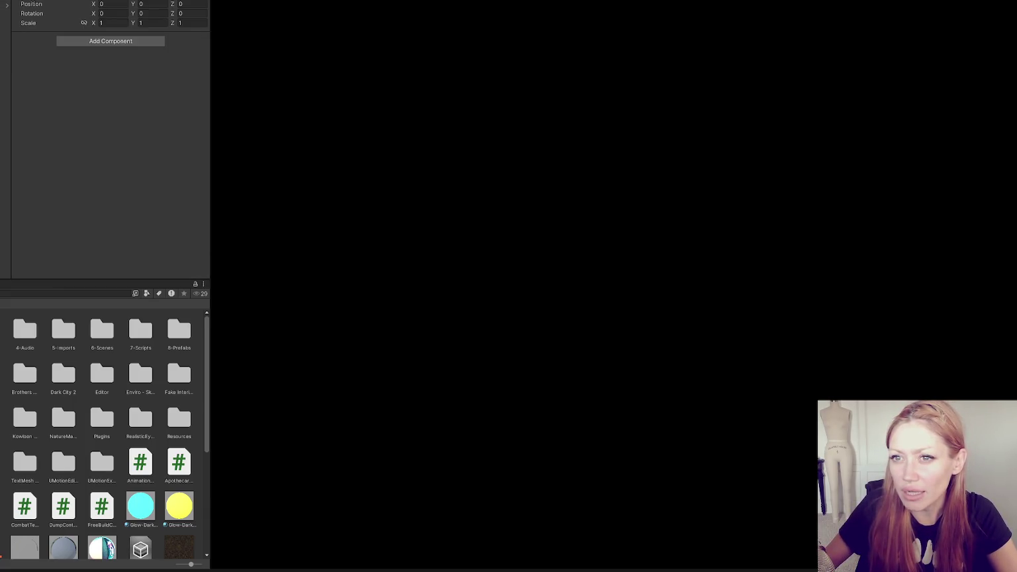
- Choose a tag for Chair_B from its Tag dropdown
click(72, 2)
click(108, 91)
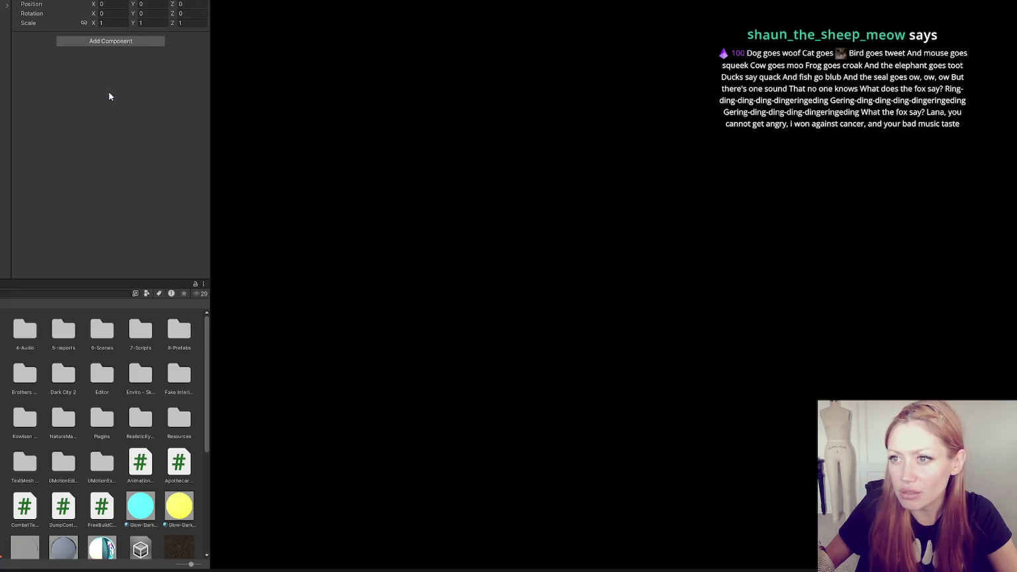
click(1, 9)
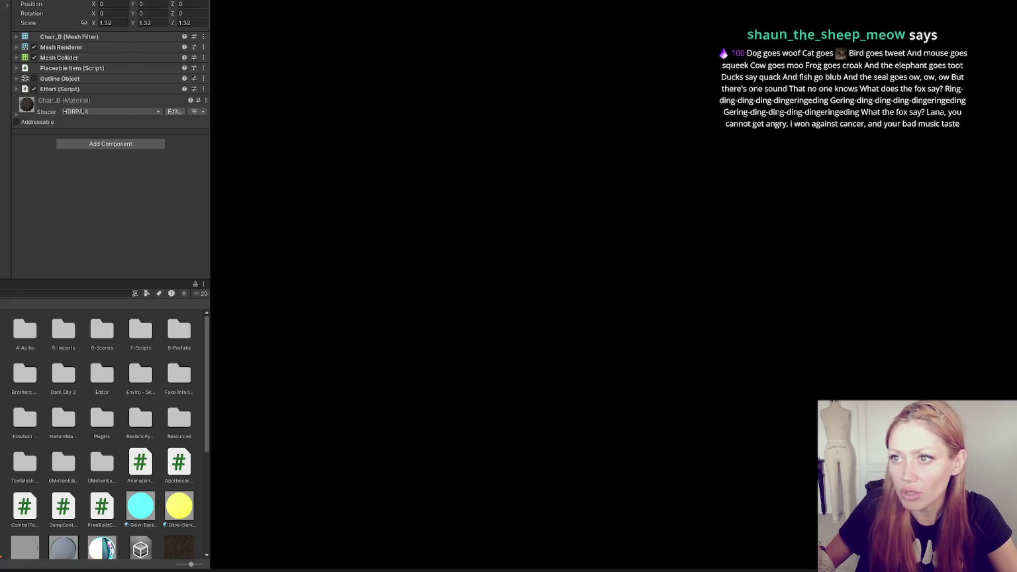
- Set Chair_B's tag, open the scenes folder, and start the game from the title menu
click(114, 95)
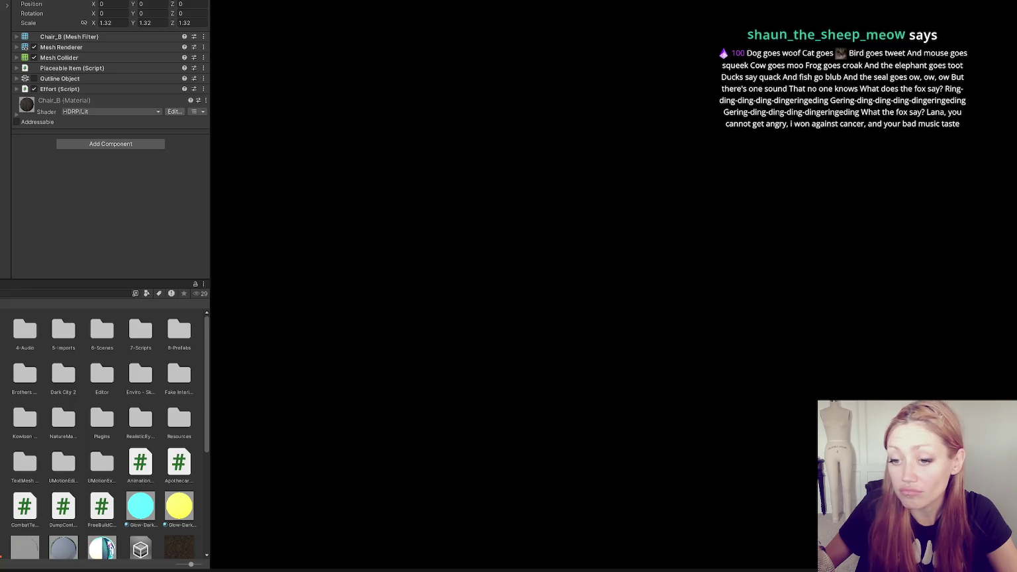
double_click(64, 376)
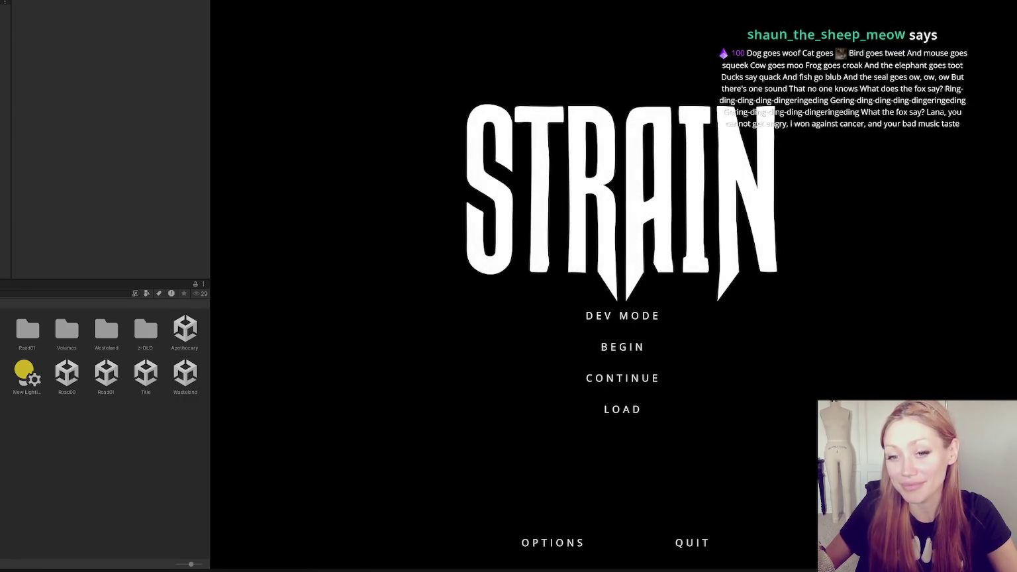
click(585, 313)
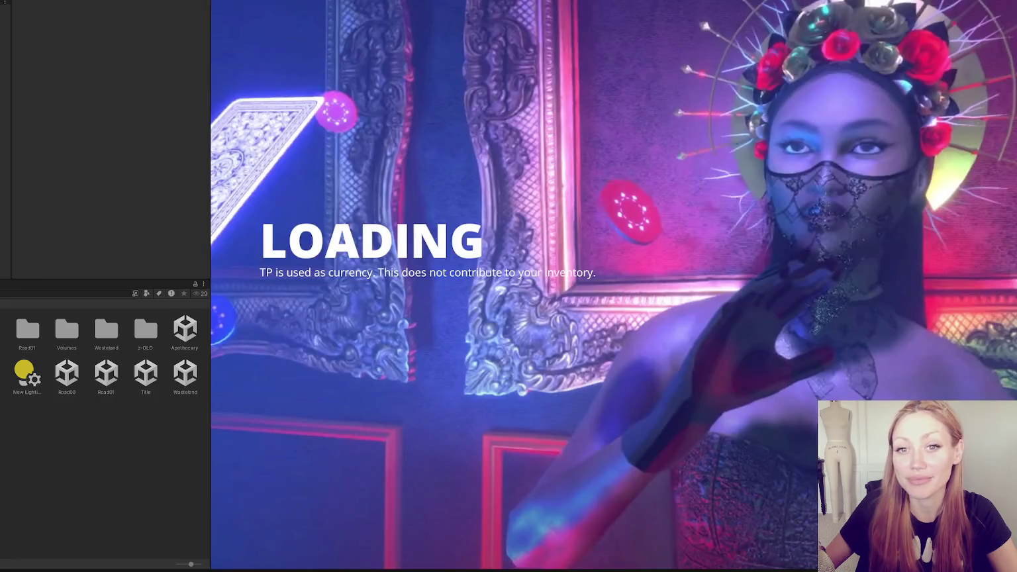
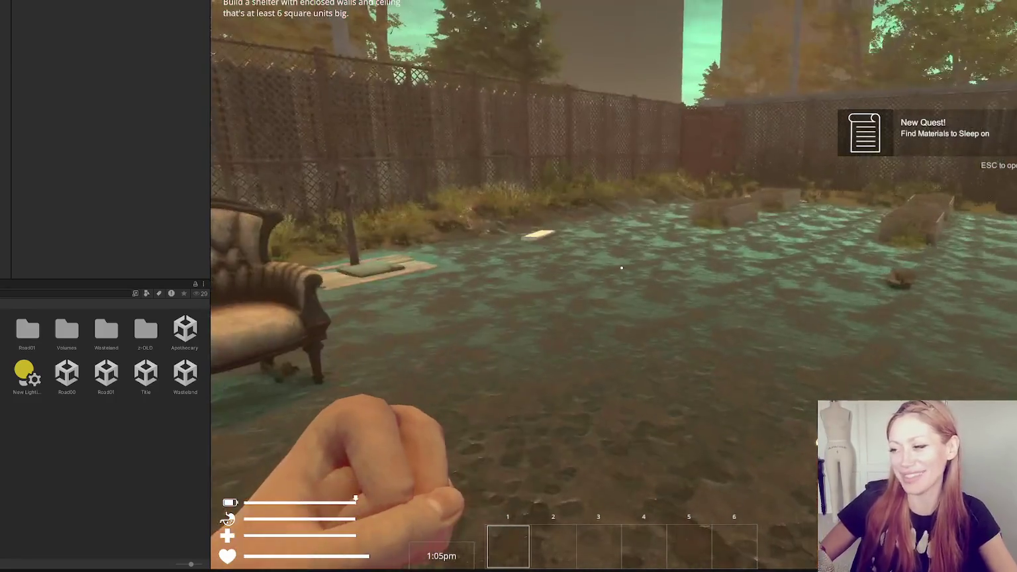
- Choose Chair from the BUILD catalogue and set its blueprint down on the ground
key(Escape)
click(834, 32)
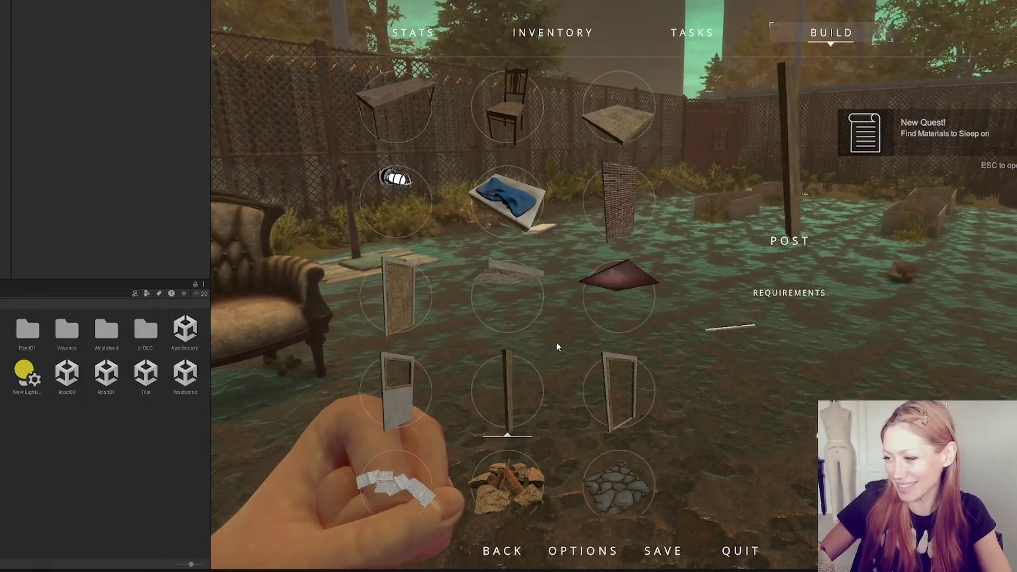
click(506, 129)
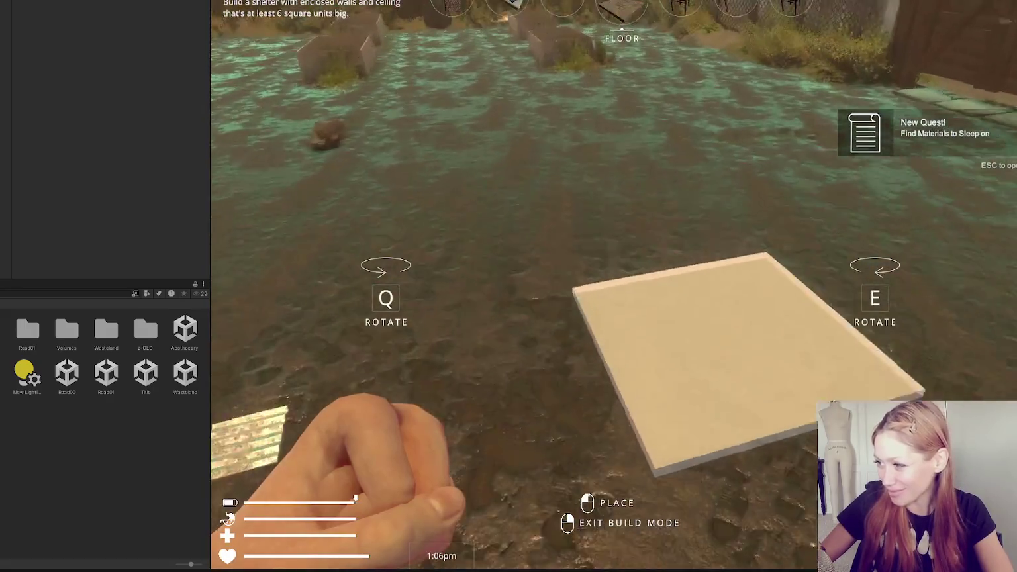
key(Escape)
click(833, 32)
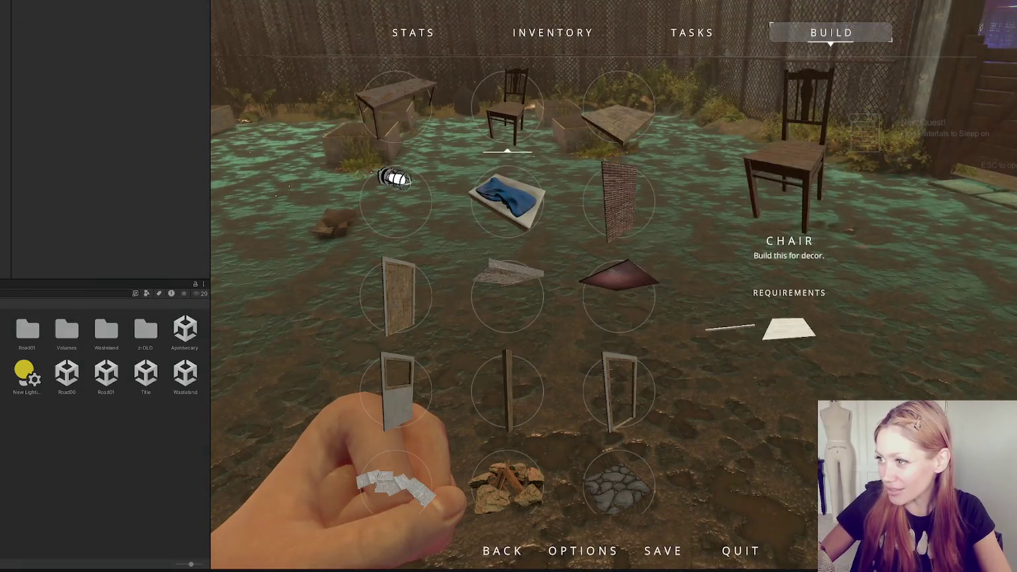
click(516, 93)
click(612, 285)
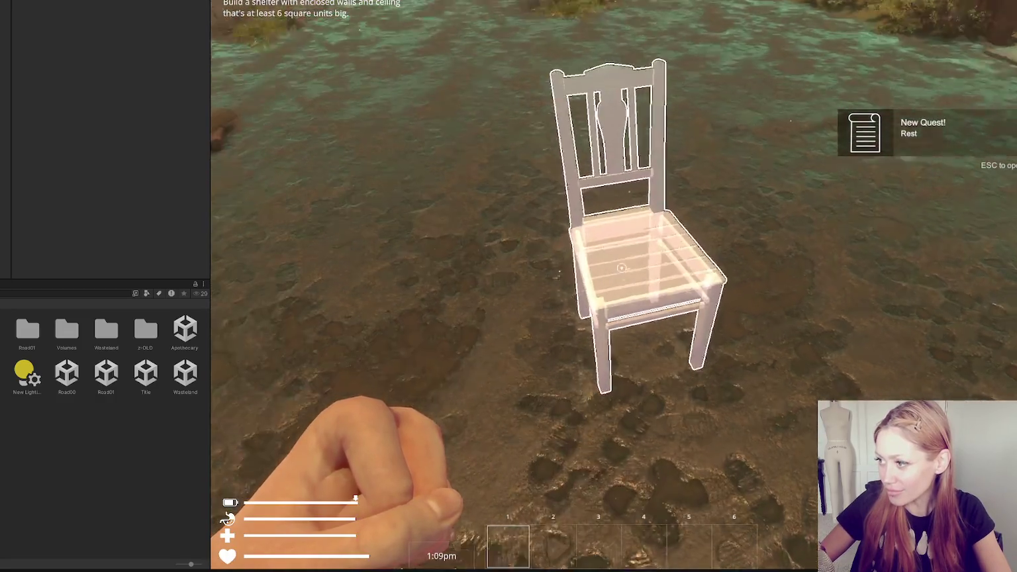
- Resume play, pick up two wooden boards and two sticks, and build the chair
key(Escape)
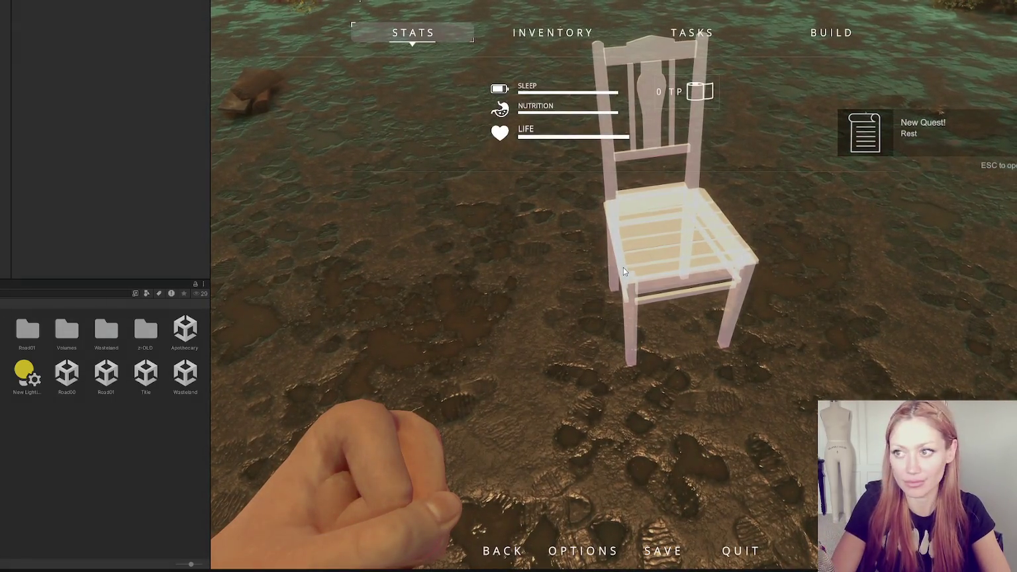
key(Escape)
key(Escape)
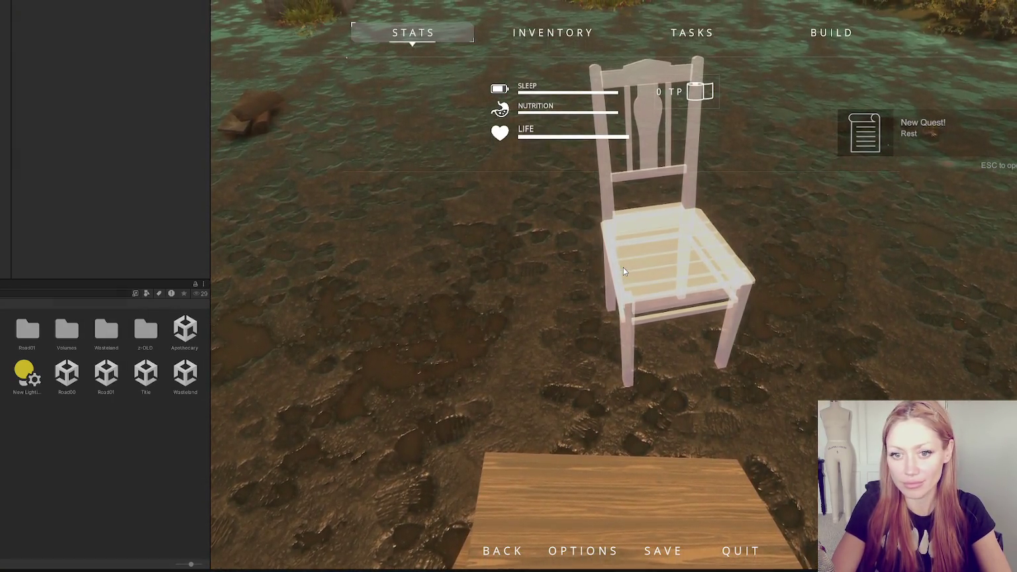
key(Escape)
click(622, 267)
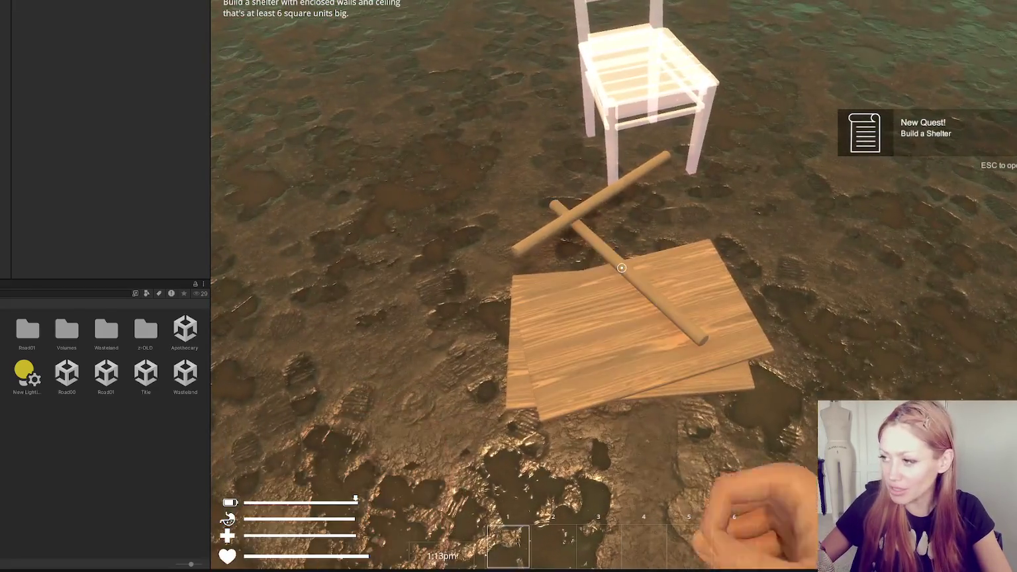
click(622, 267)
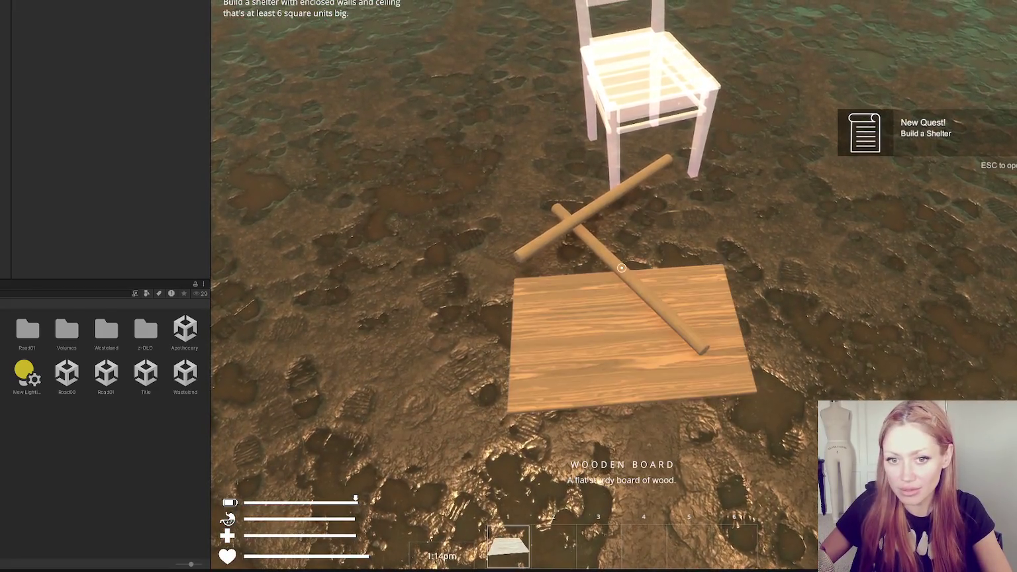
click(622, 267)
click(621, 268)
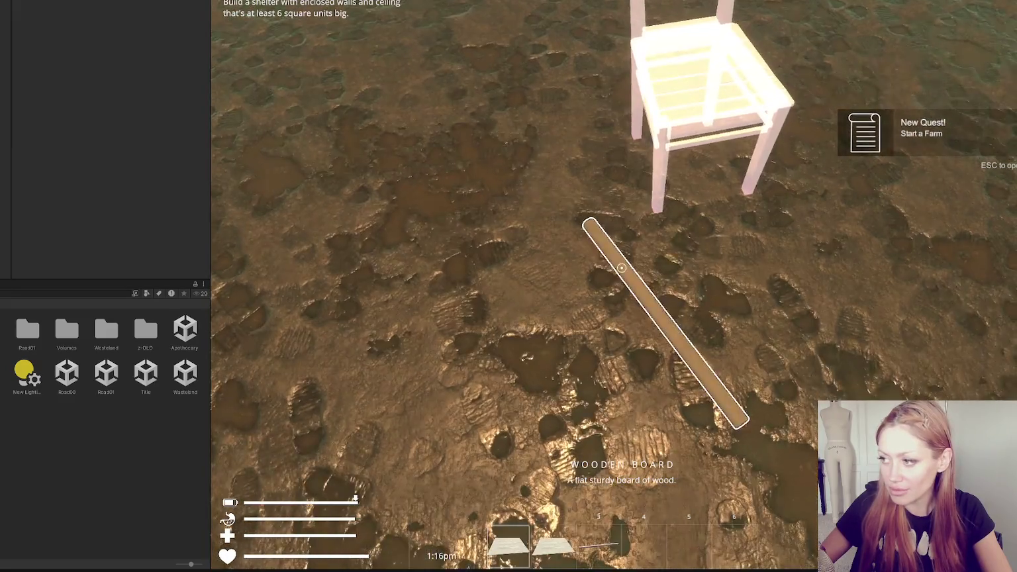
click(622, 268)
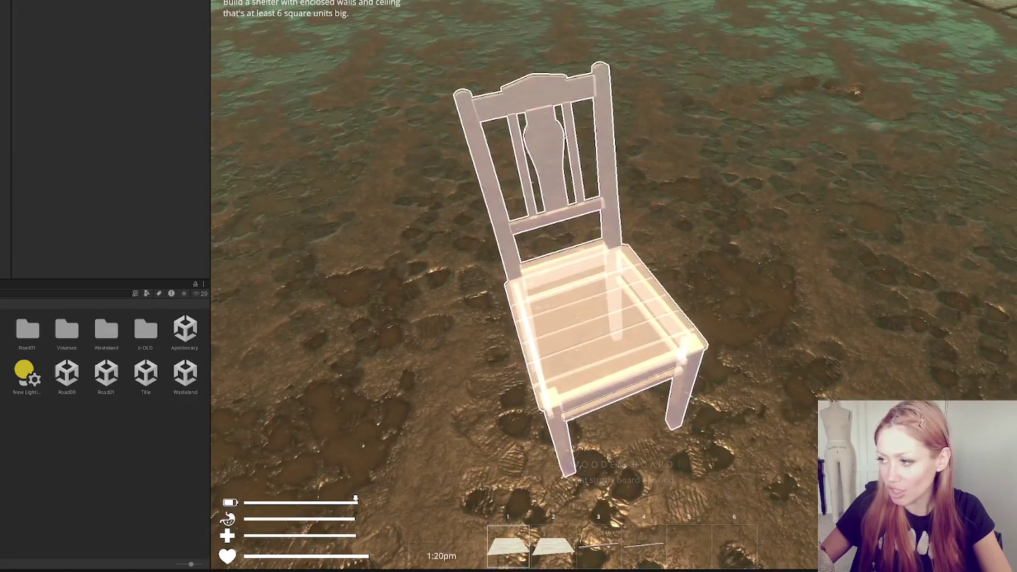
click(622, 267)
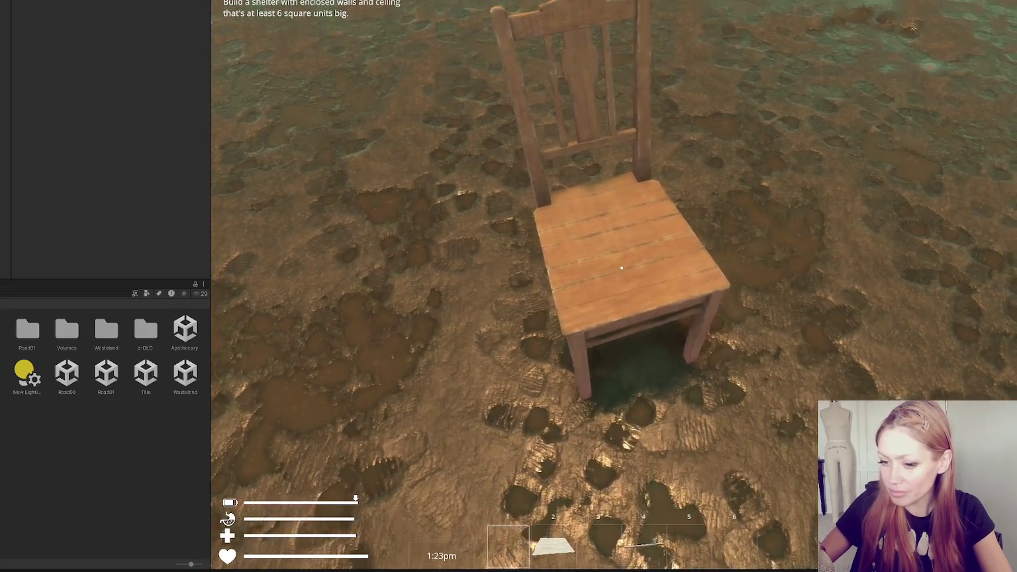
- Punch the wooden chair seat about seven times until it cracks, then pause the game
click(621, 268)
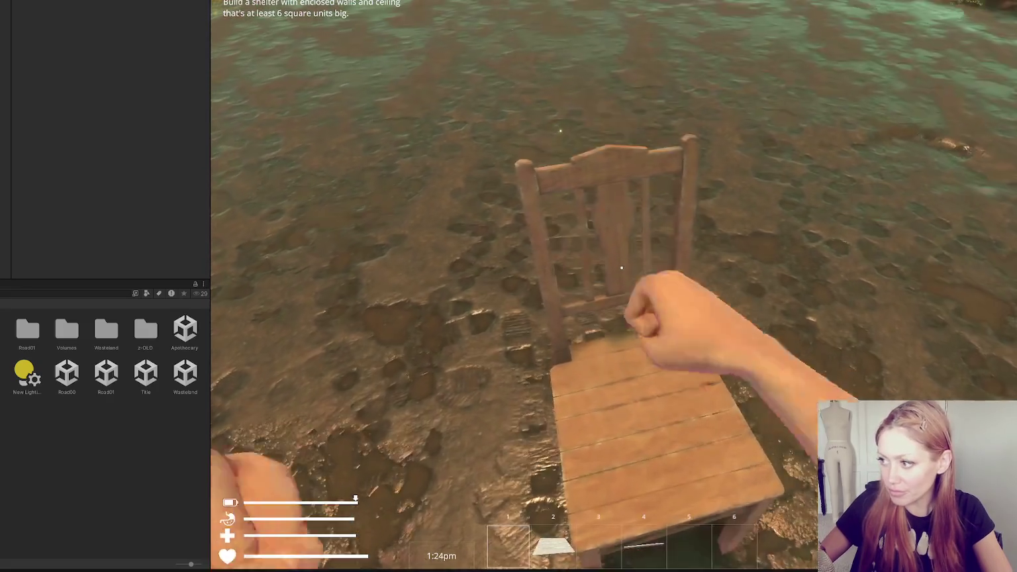
key(s)
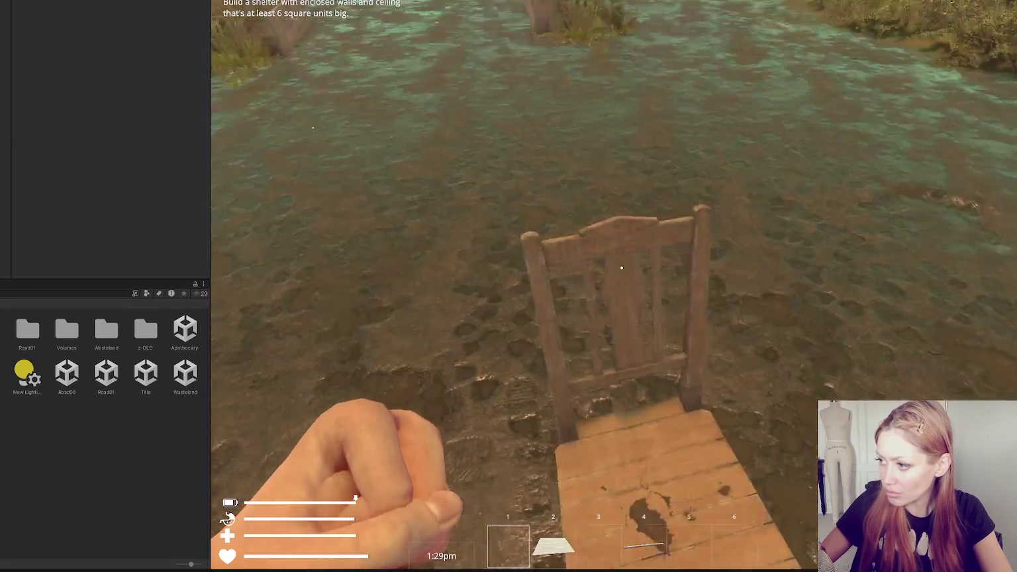
click(621, 267)
click(621, 267)
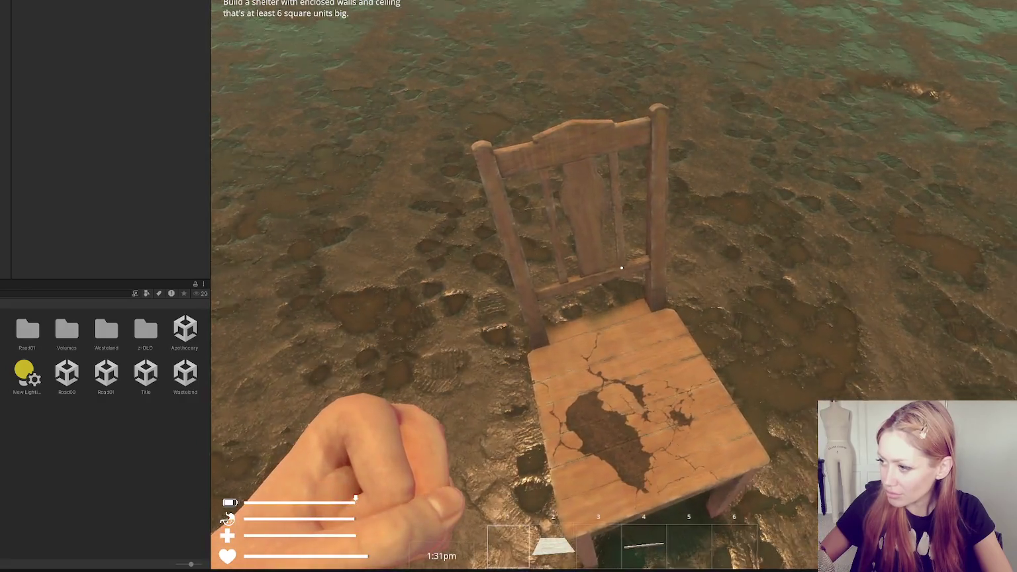
click(621, 267)
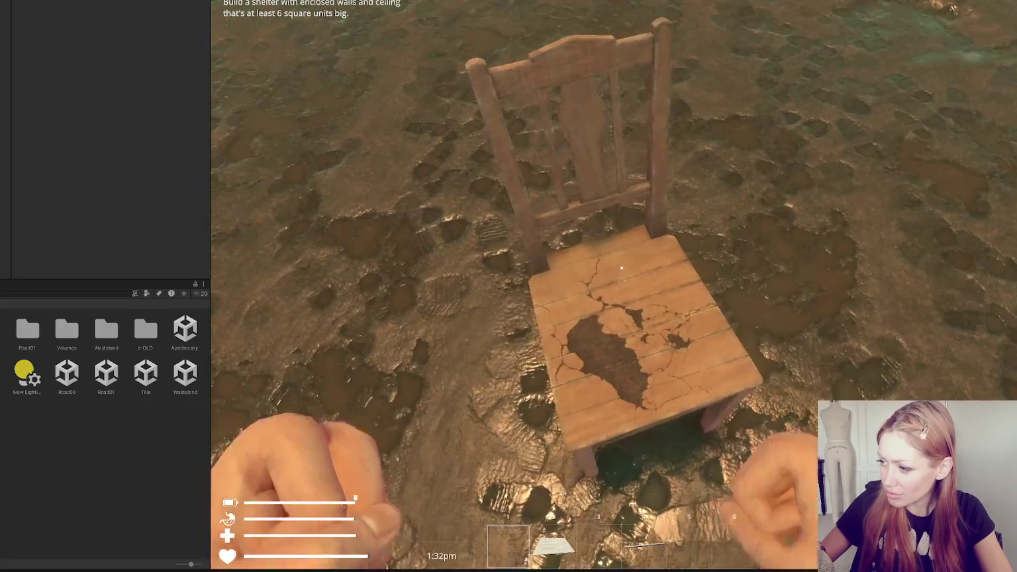
click(621, 267)
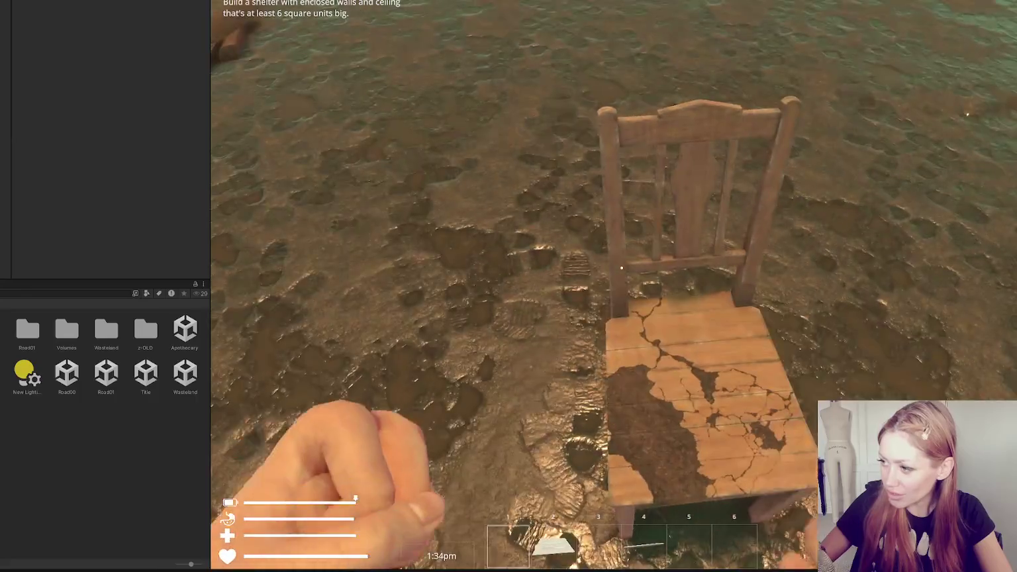
click(621, 268)
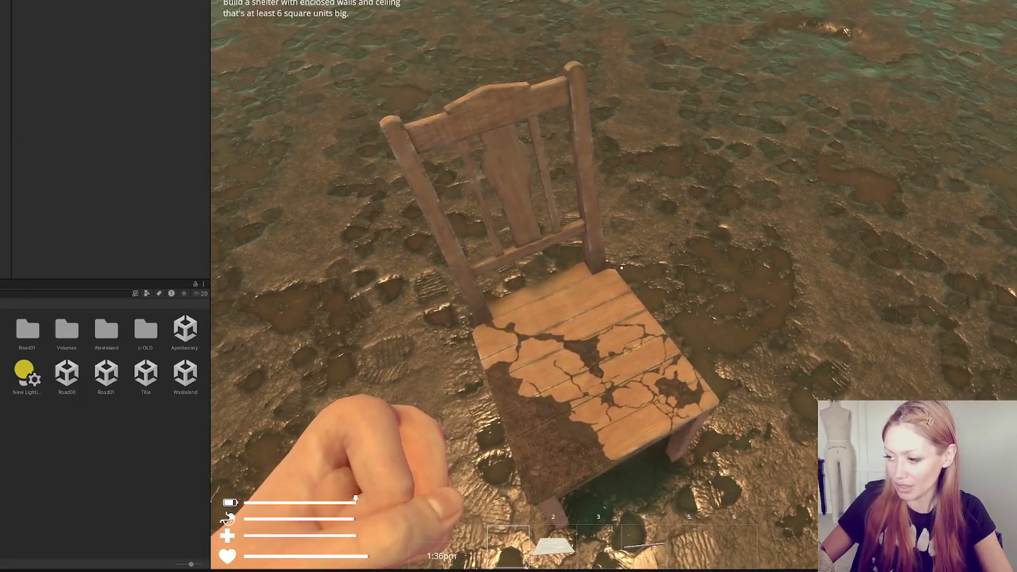
click(620, 267)
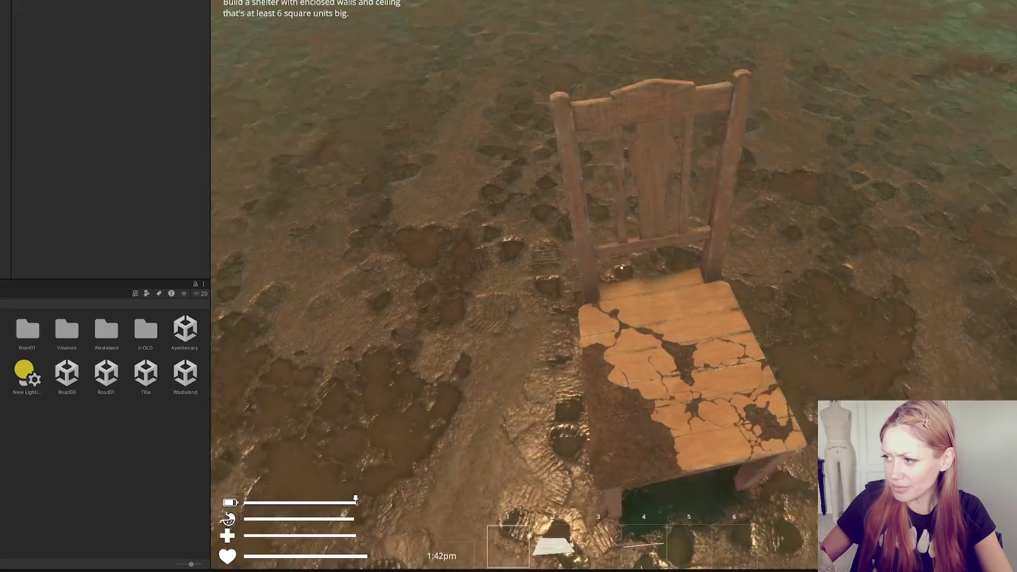
key(Escape)
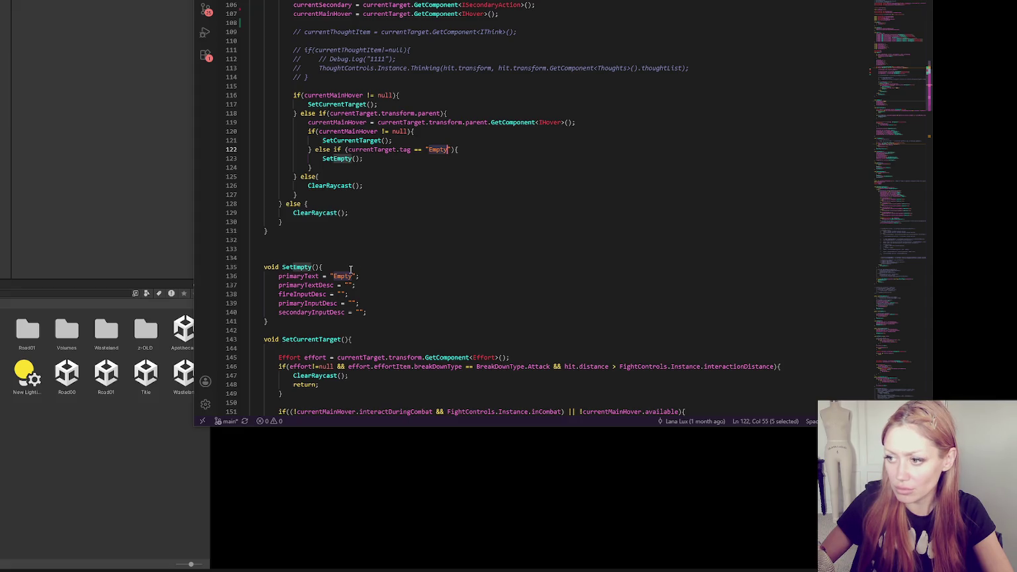
double_click(296, 266)
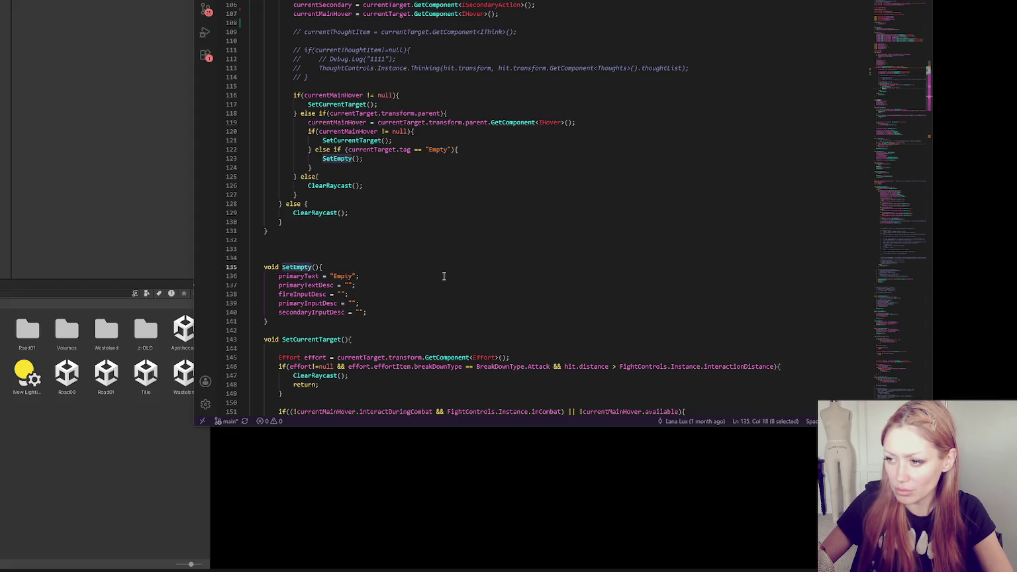
scroll(463, 255, down, 3)
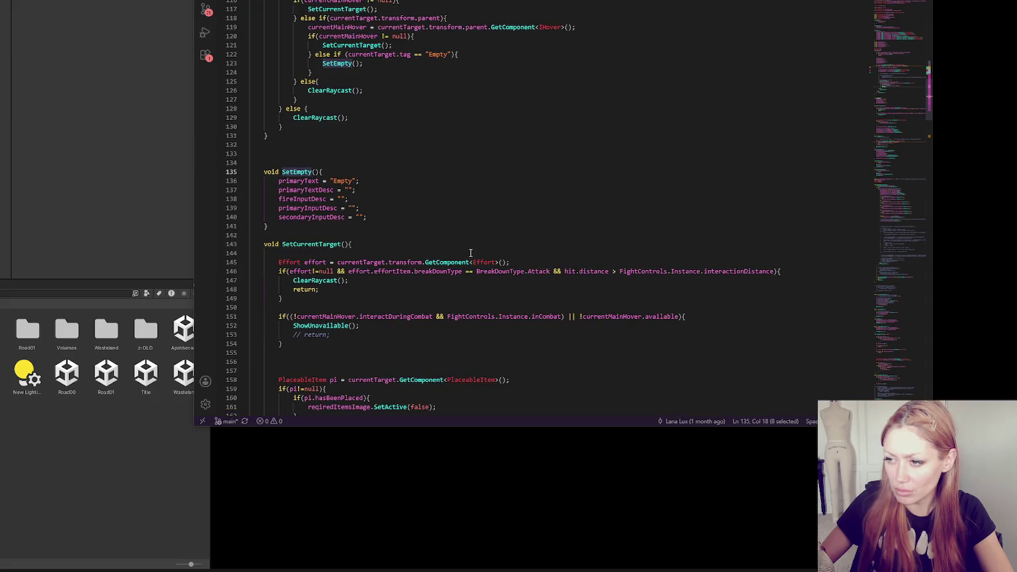
scroll(463, 252, up, 3)
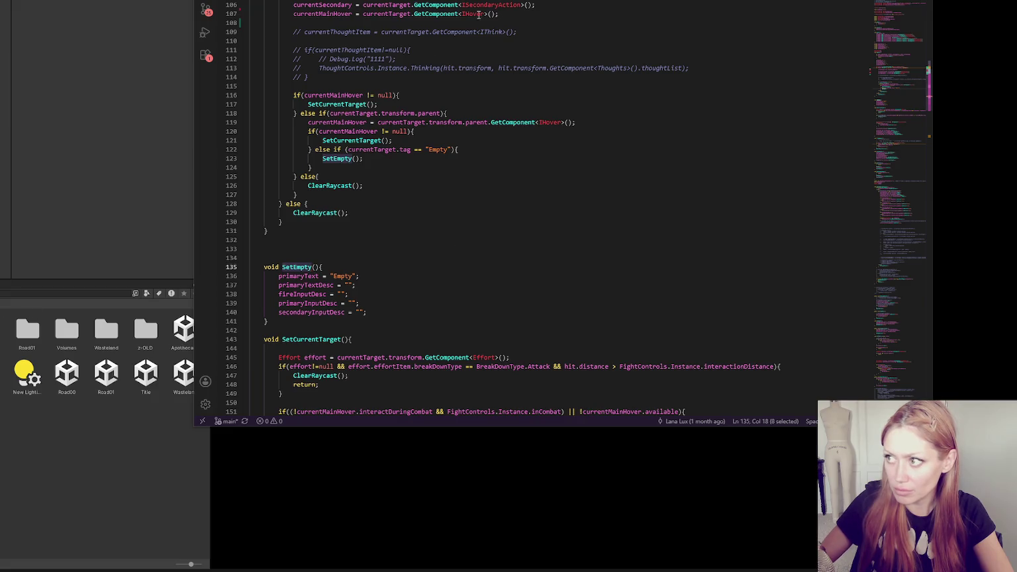
key(alt+Left)
key(alt+Left)
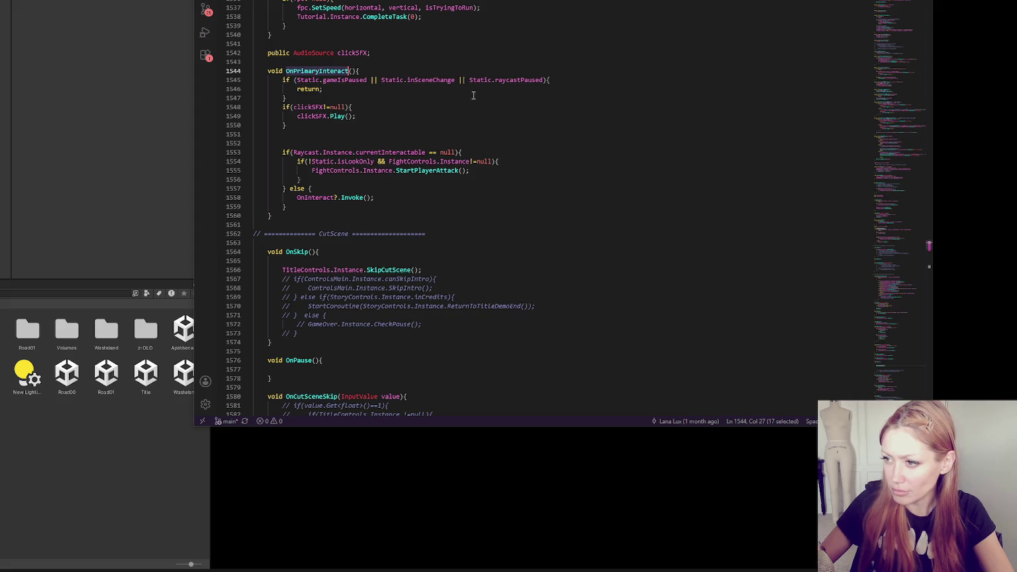
double_click(410, 152)
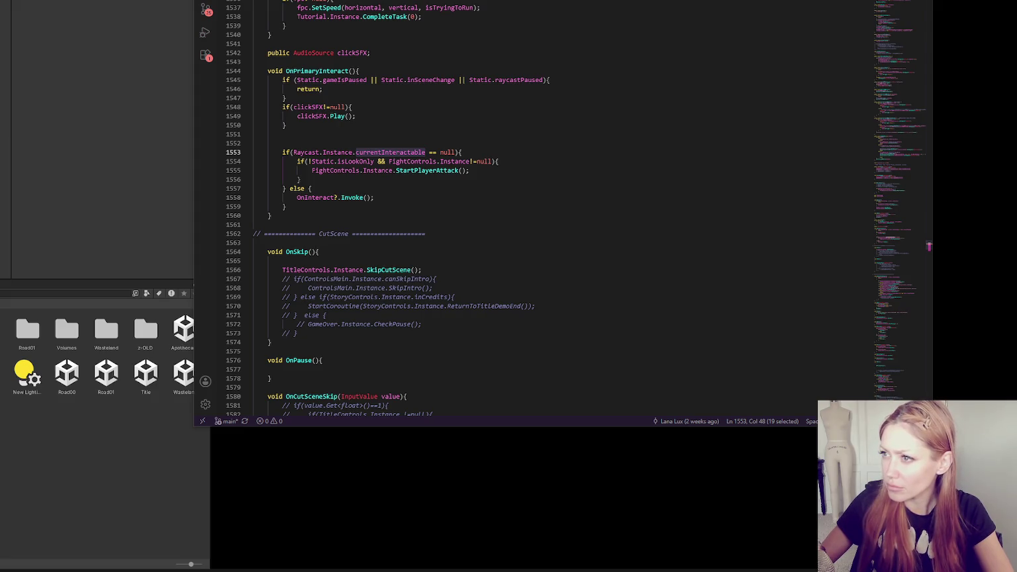
key(F3)
key(F3)
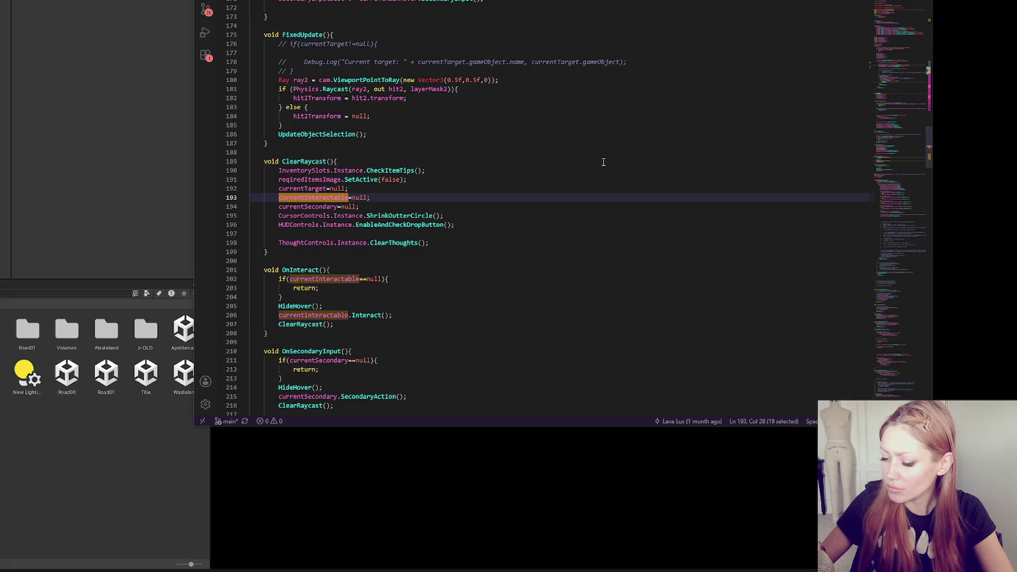
scroll(603, 162, up, 2)
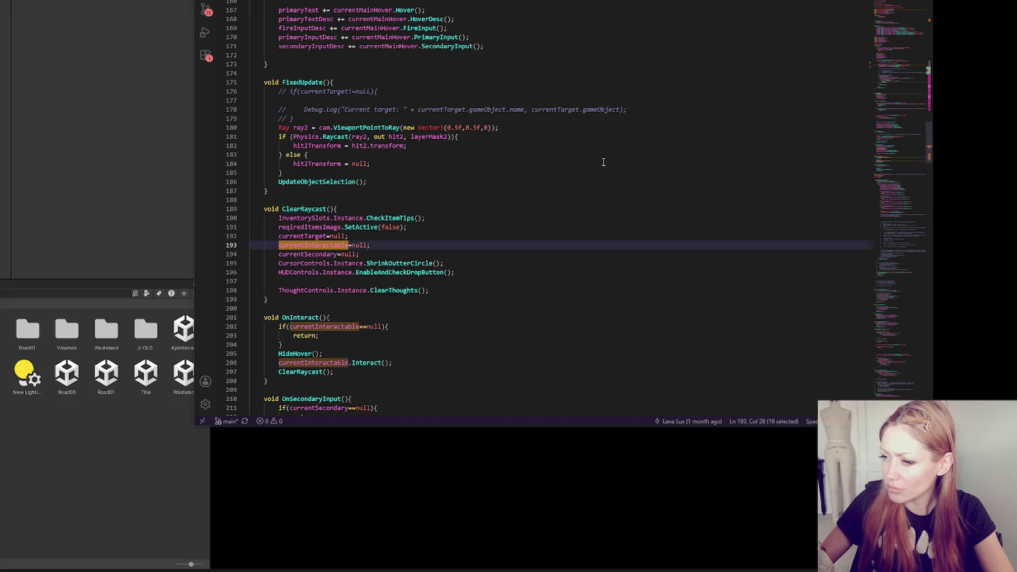
scroll(603, 161, up, 3)
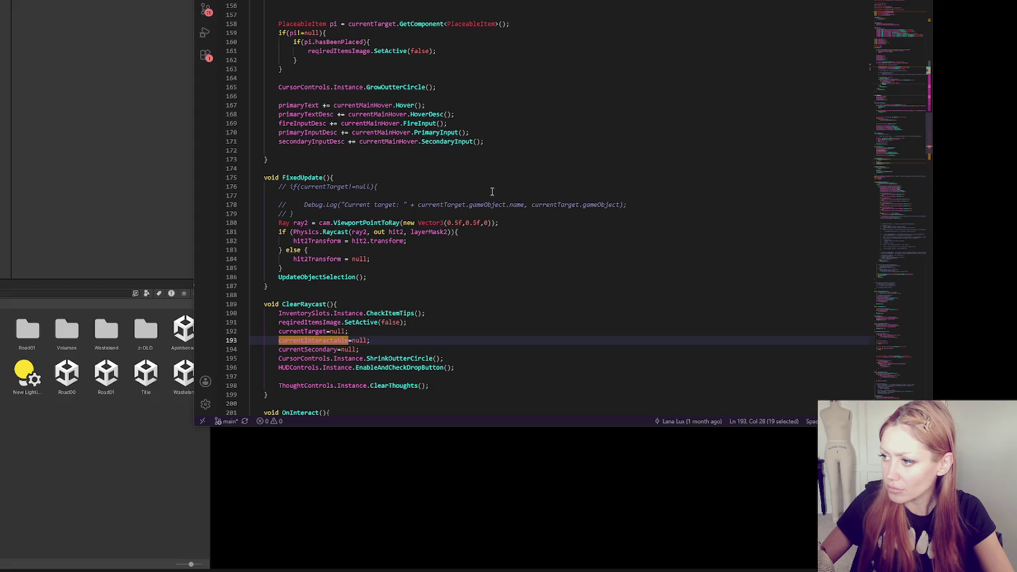
scroll(626, 154, up, 15)
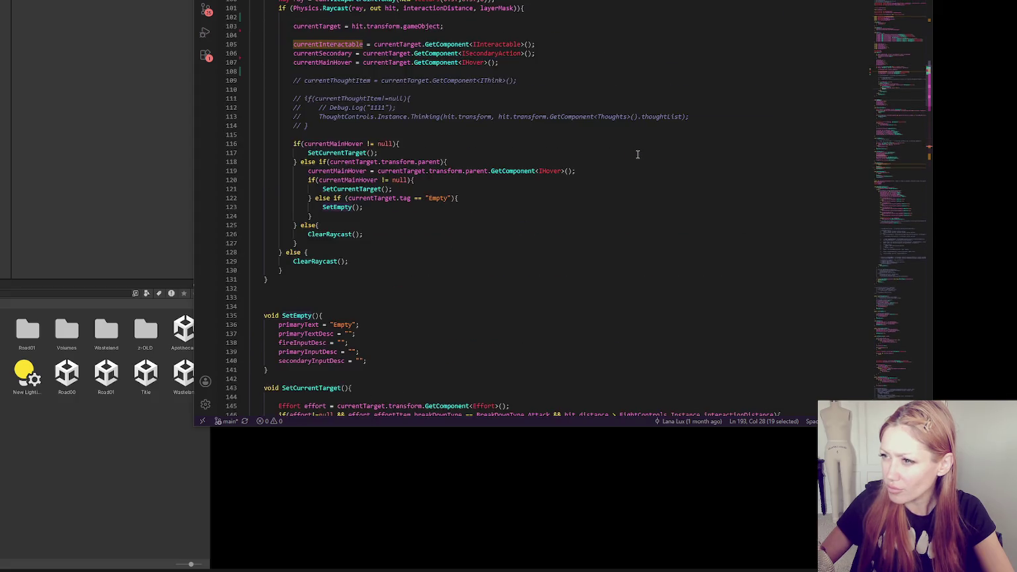
scroll(636, 154, up, 3)
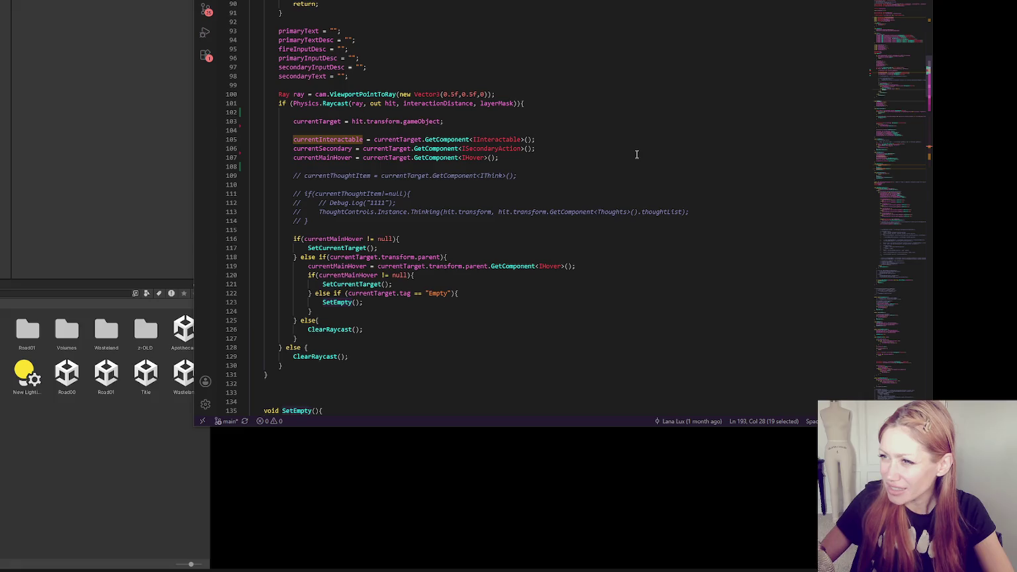
scroll(637, 154, up, 3)
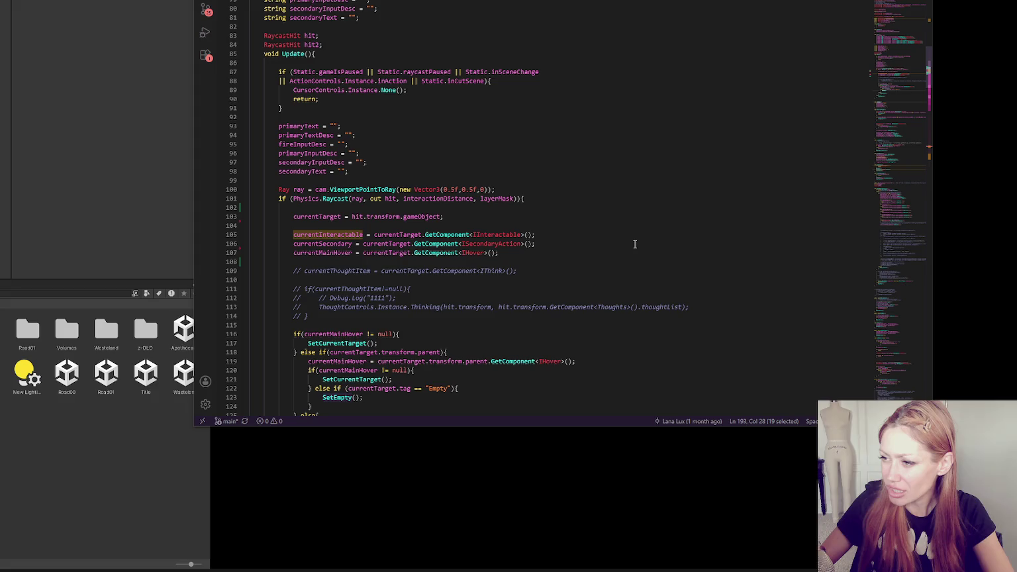
scroll(634, 244, down, 3)
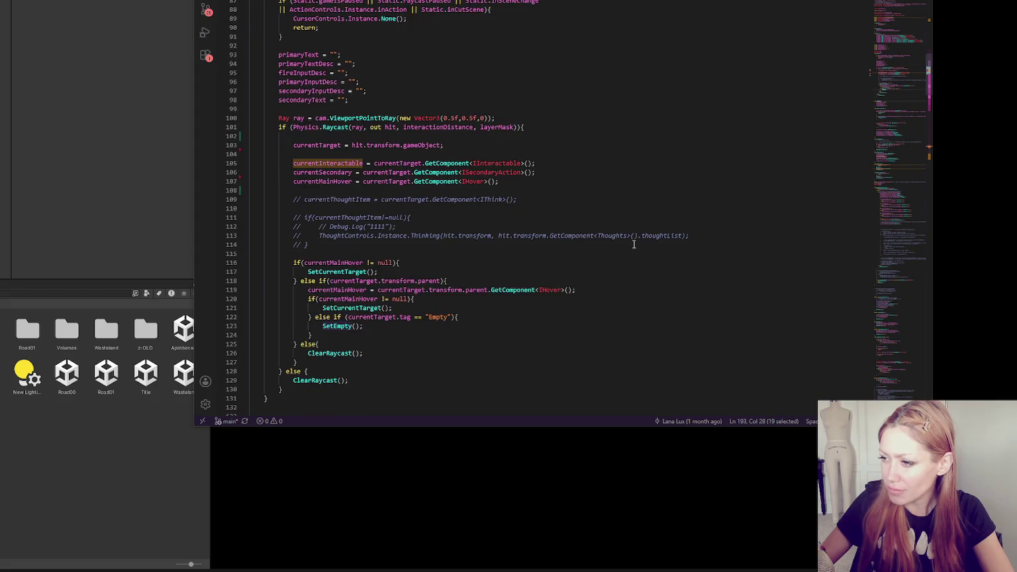
scroll(633, 244, down, 1)
scroll(633, 245, up, 1)
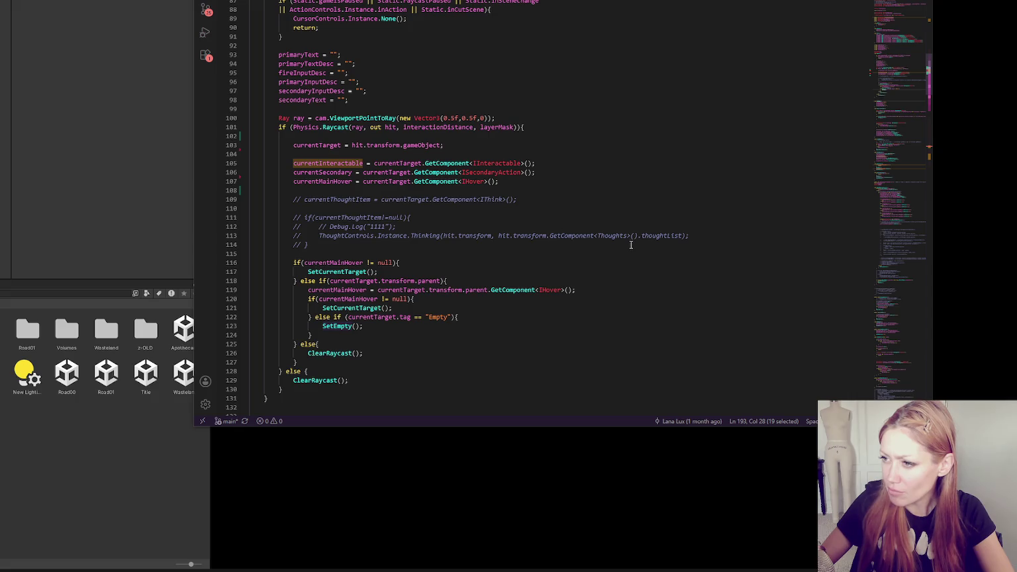
scroll(630, 244, down, 3)
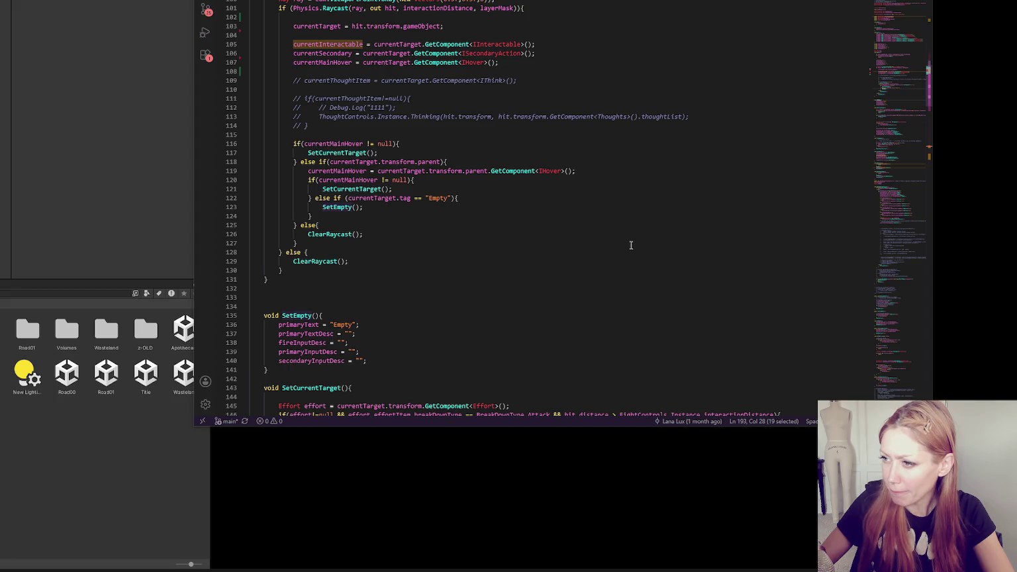
key(F4)
key(F4)
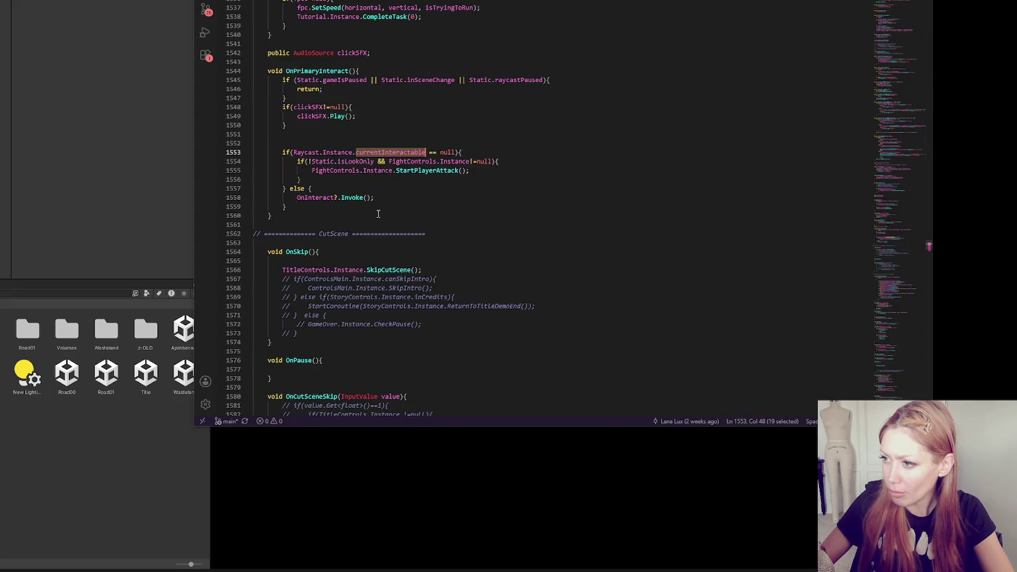
- Add 'currentInteractable = null;' as a new line at the end of SetEmpty(), then return to Unity
shift+click(455, 152)
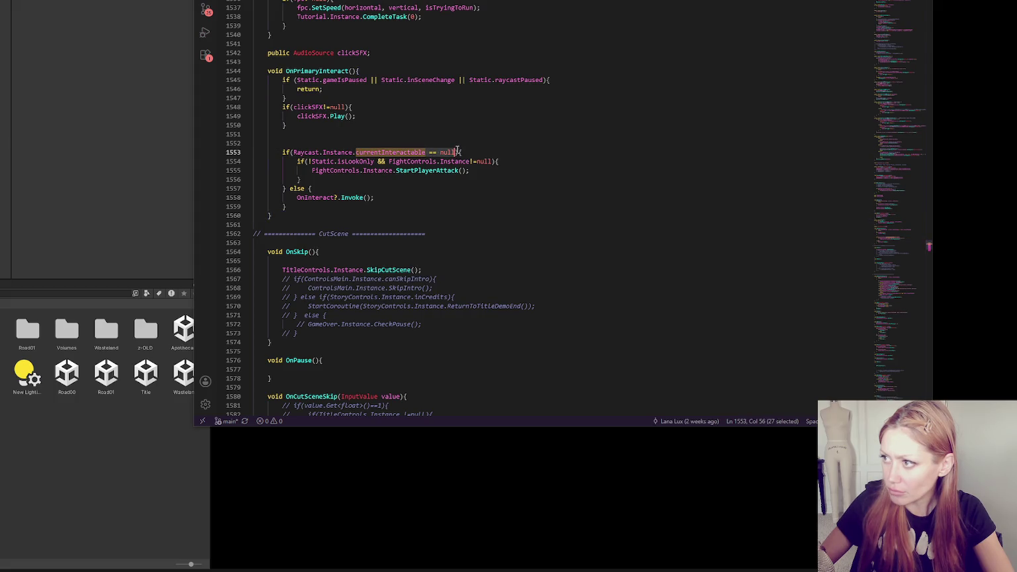
key(F4)
click(384, 292)
key(Return)
text(currentInteractable == null)
text(;)
click(358, 299)
key(BackSpace)
click(406, 280)
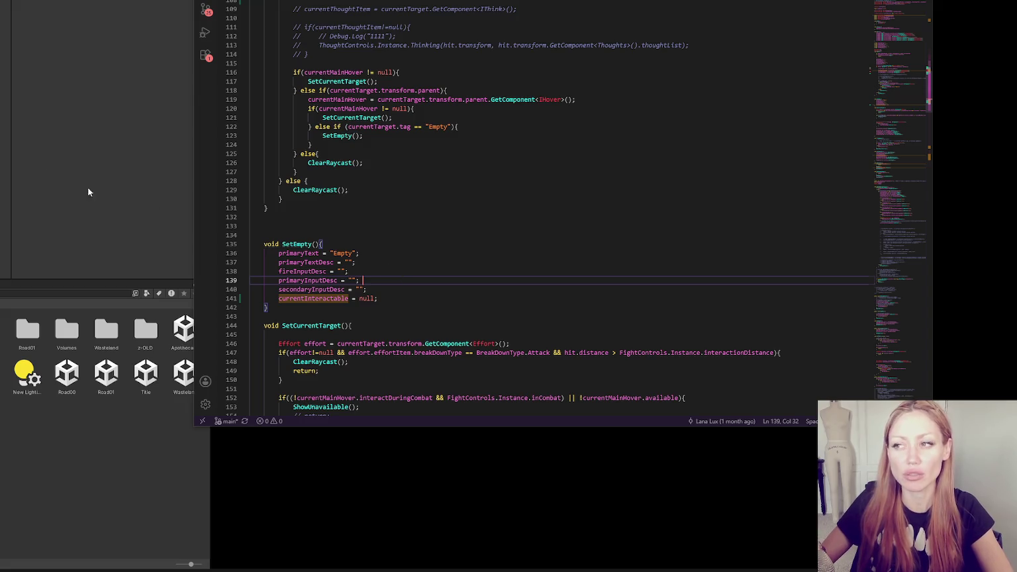
click(88, 192)
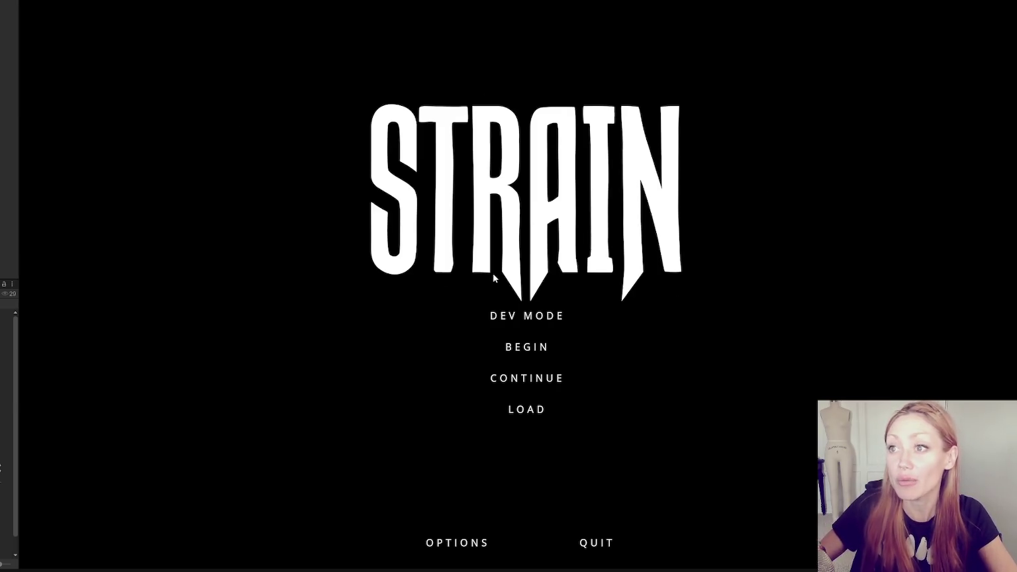
- Choose DEV MODE on the STRAIN title screen to load the fenced garden level
click(488, 316)
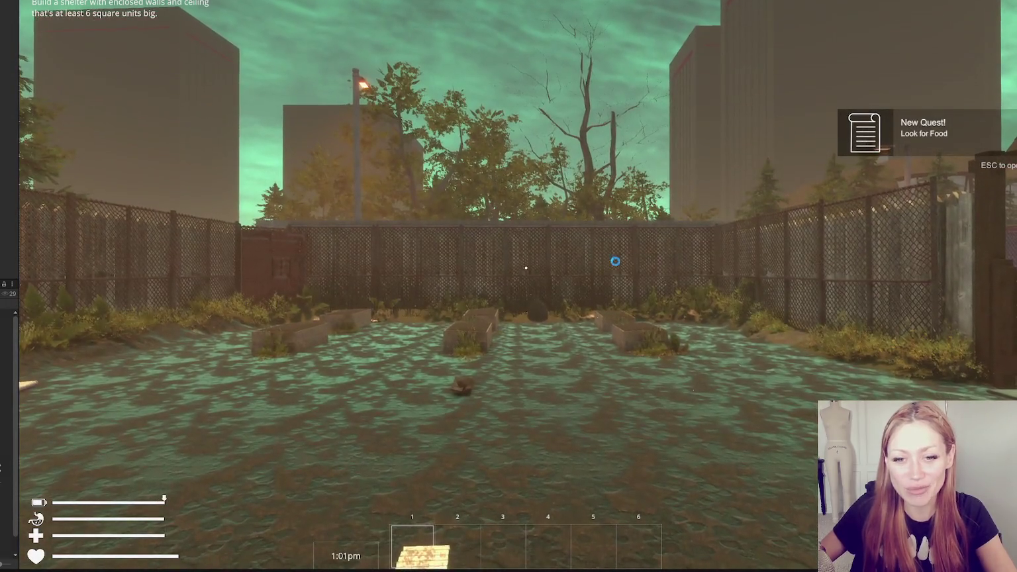
- Throw the paper onto the ground, walk over, and pick it back up
click(525, 267)
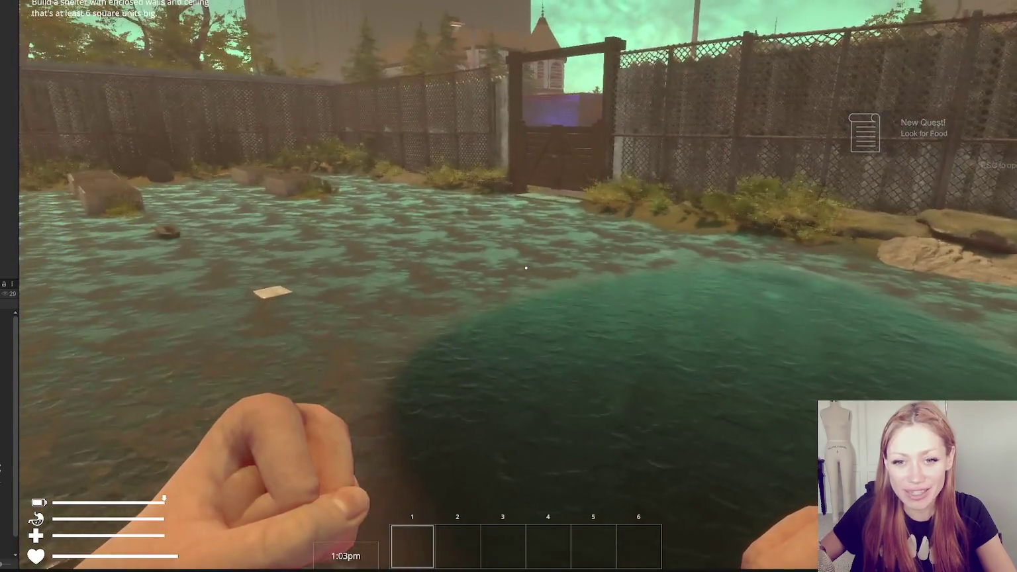
key(w)
click(526, 267)
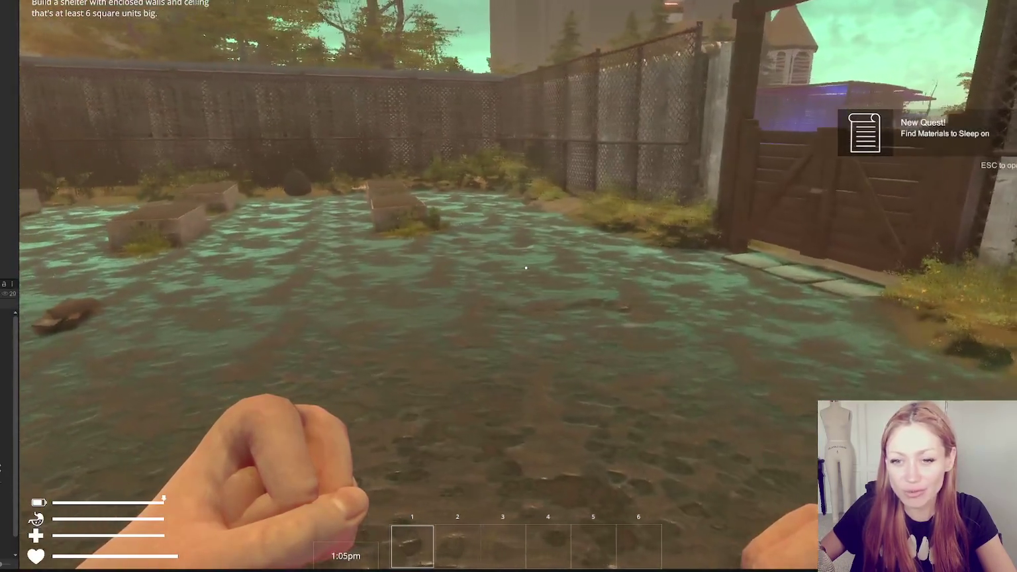
click(525, 267)
- Place a chair blueprint from the Build options onto the garden ground
key(Escape)
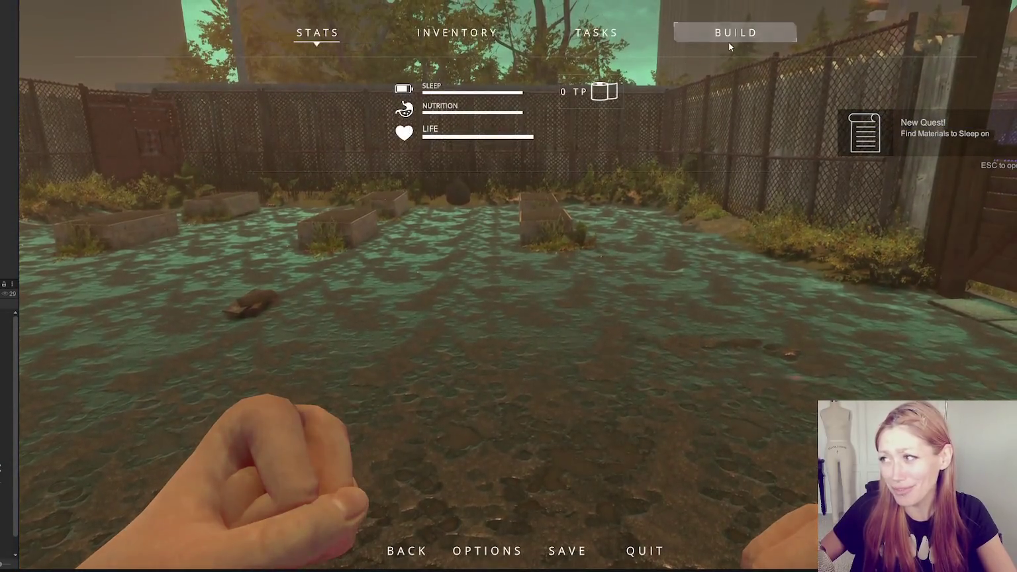
click(729, 41)
click(411, 102)
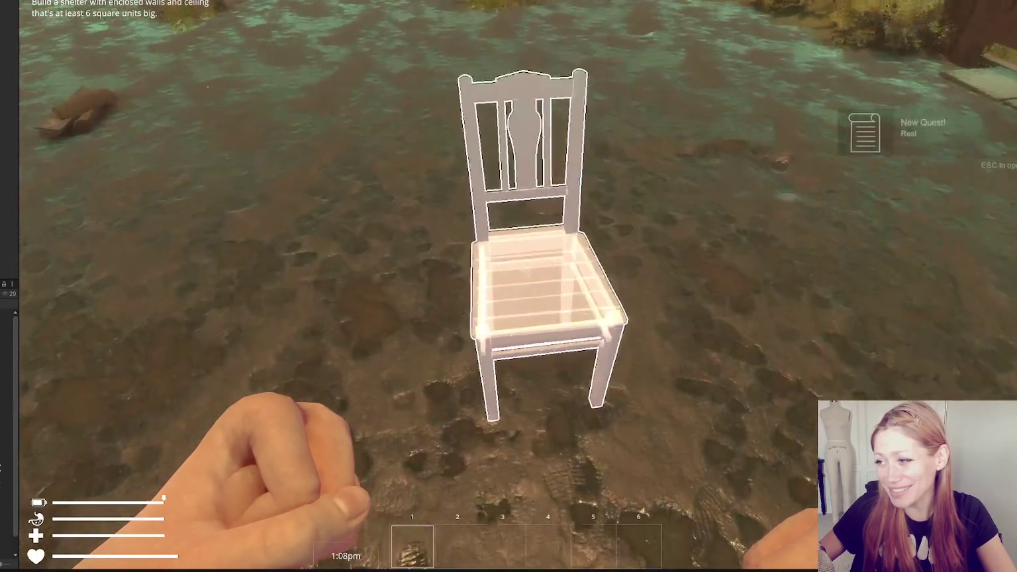
click(526, 267)
key(Escape)
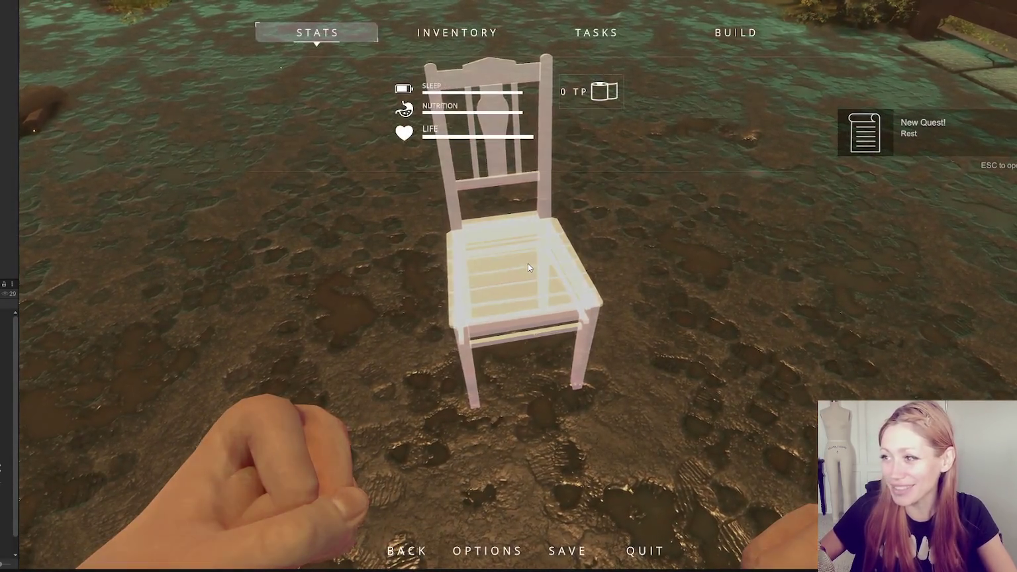
key(Escape)
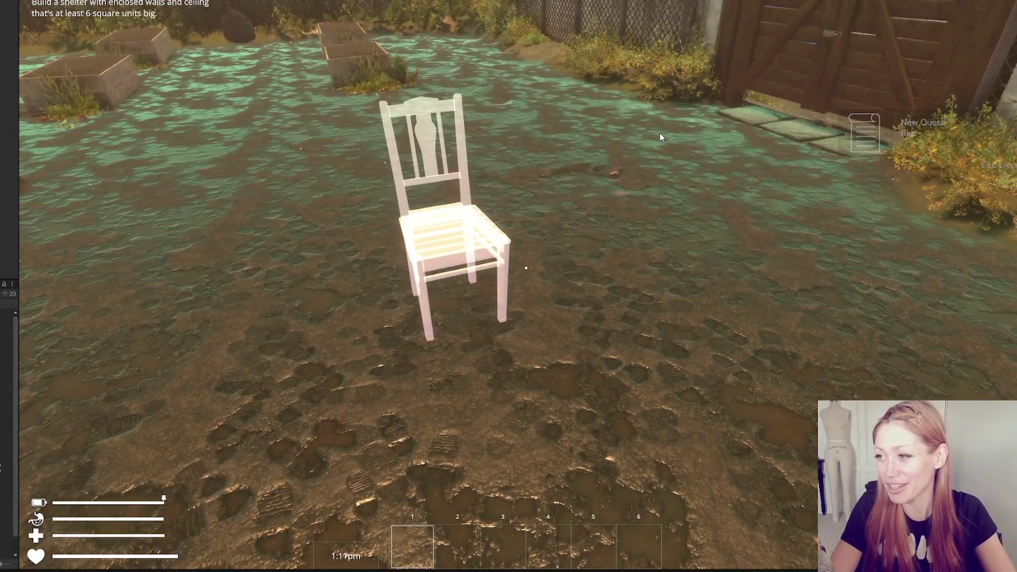
key(Escape)
key(Escape)
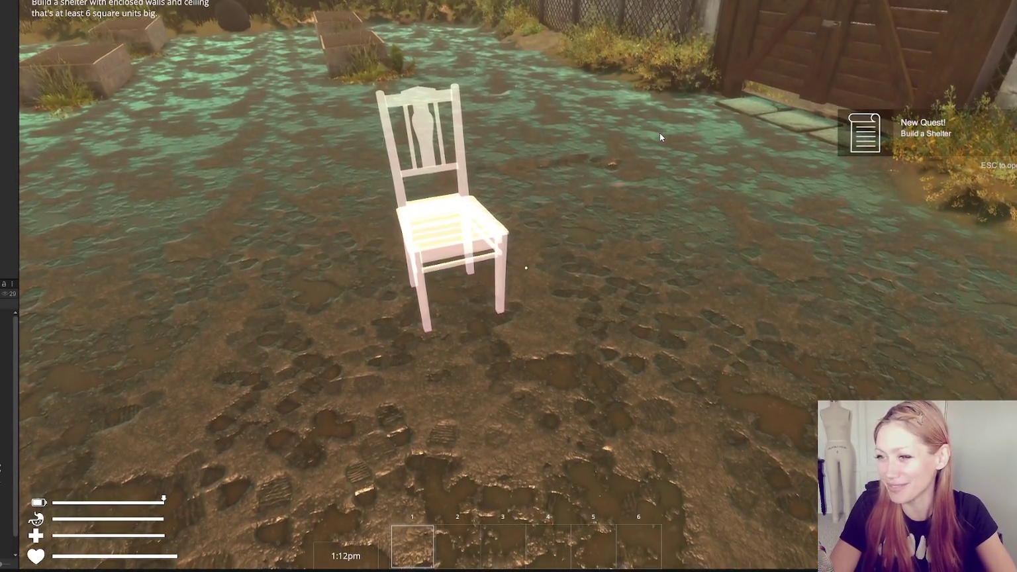
key(Escape)
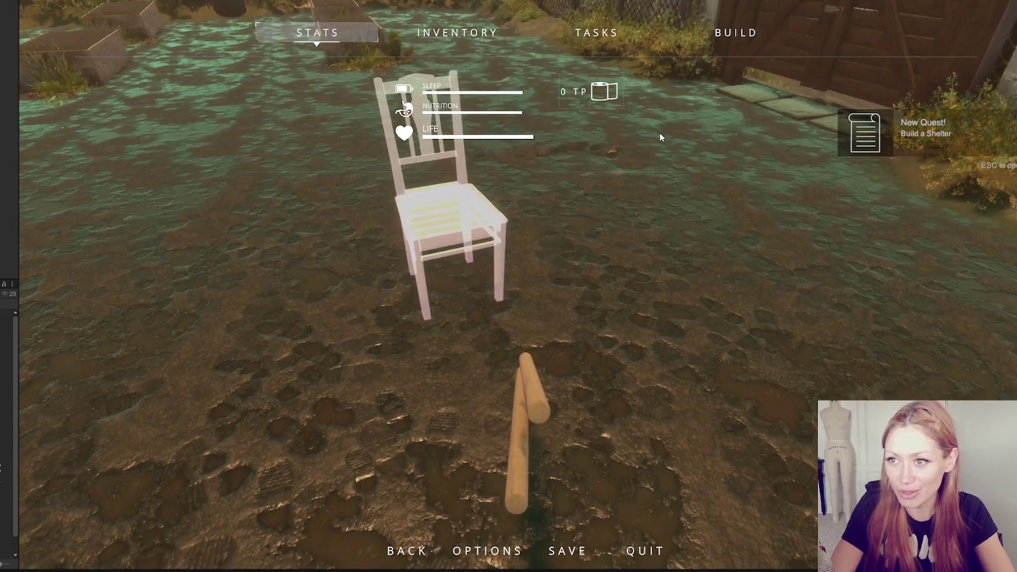
- Collect two wooden boards and two sticks and build the chair at its ghost outline
key(Escape)
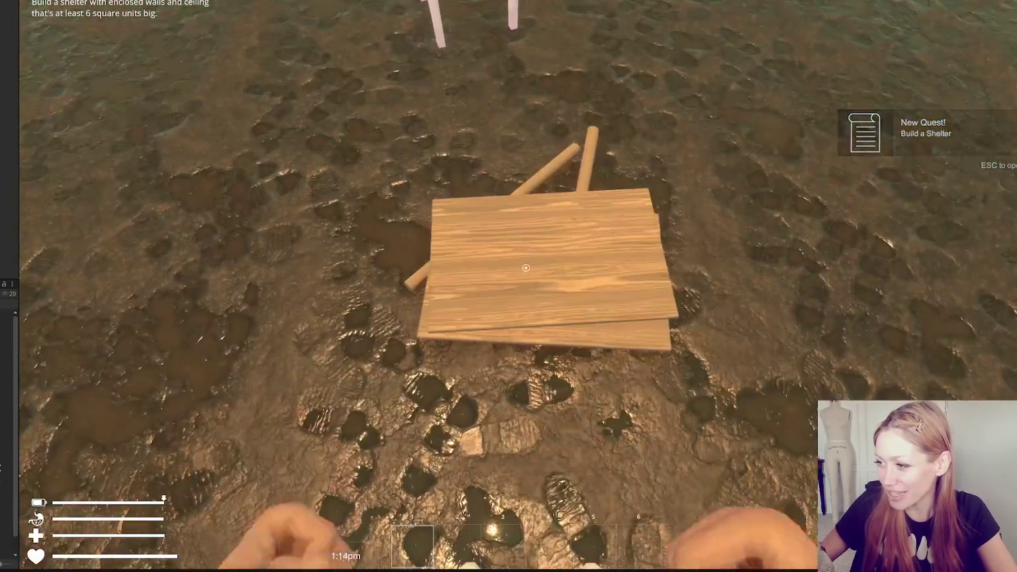
click(526, 268)
click(525, 268)
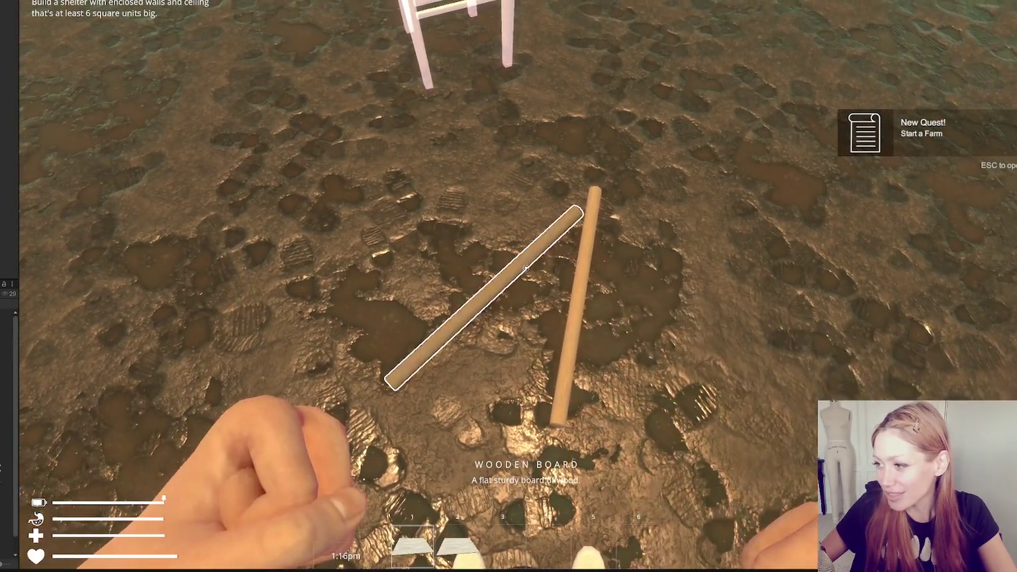
click(526, 267)
click(526, 268)
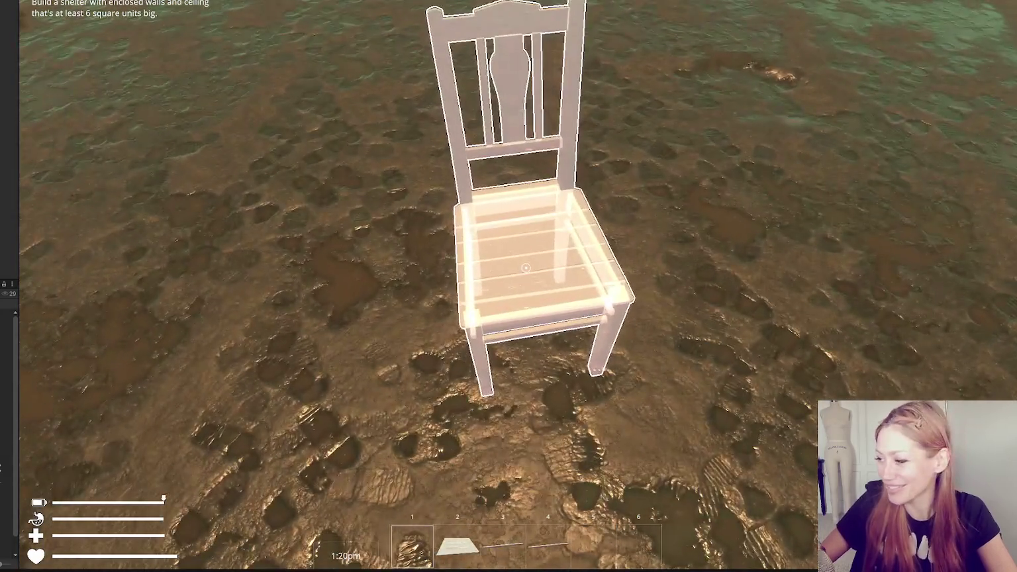
click(525, 267)
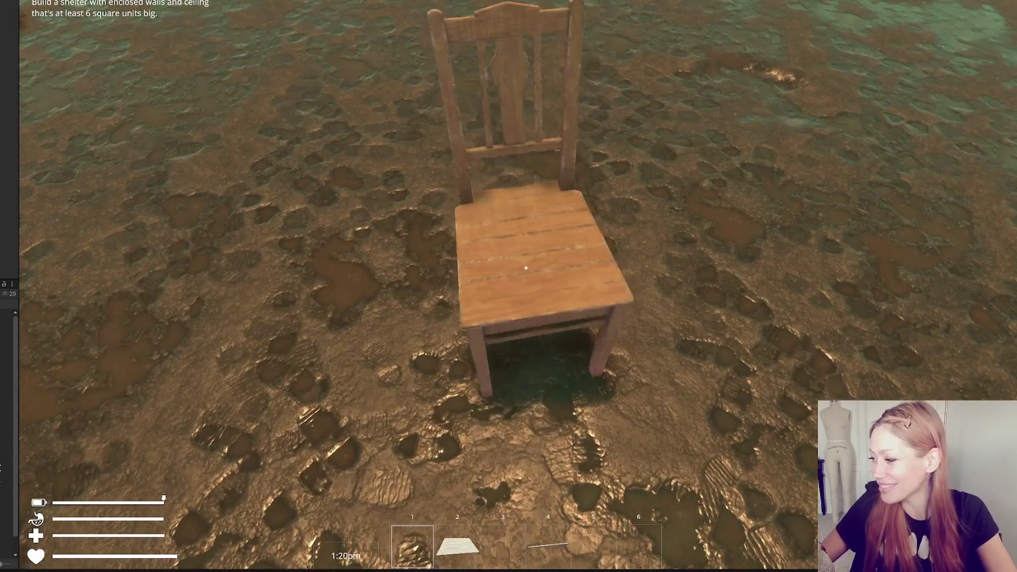
- Step back, return to the chair, punch it once, and pause the game
key(s)
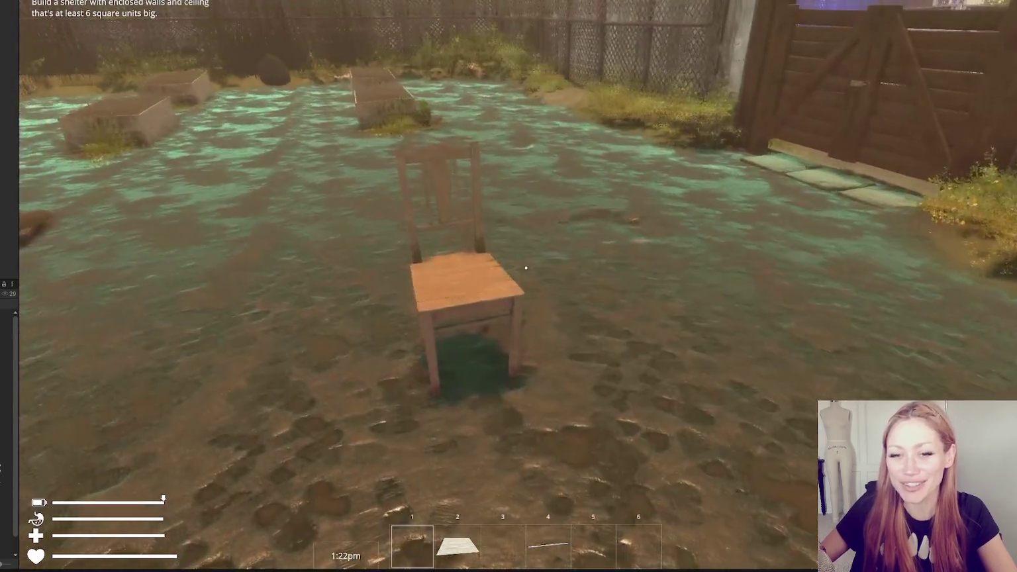
key(w)
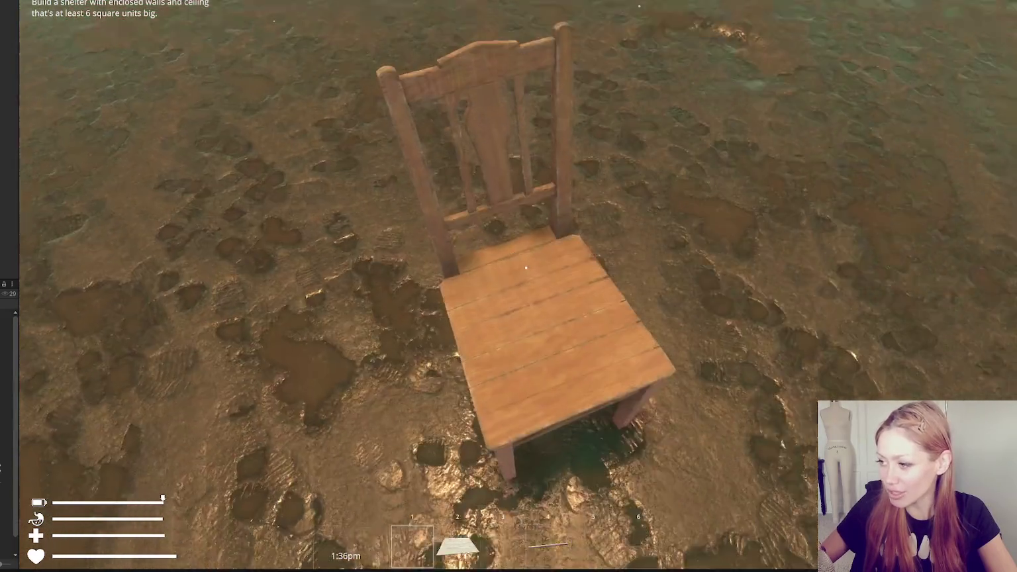
click(525, 267)
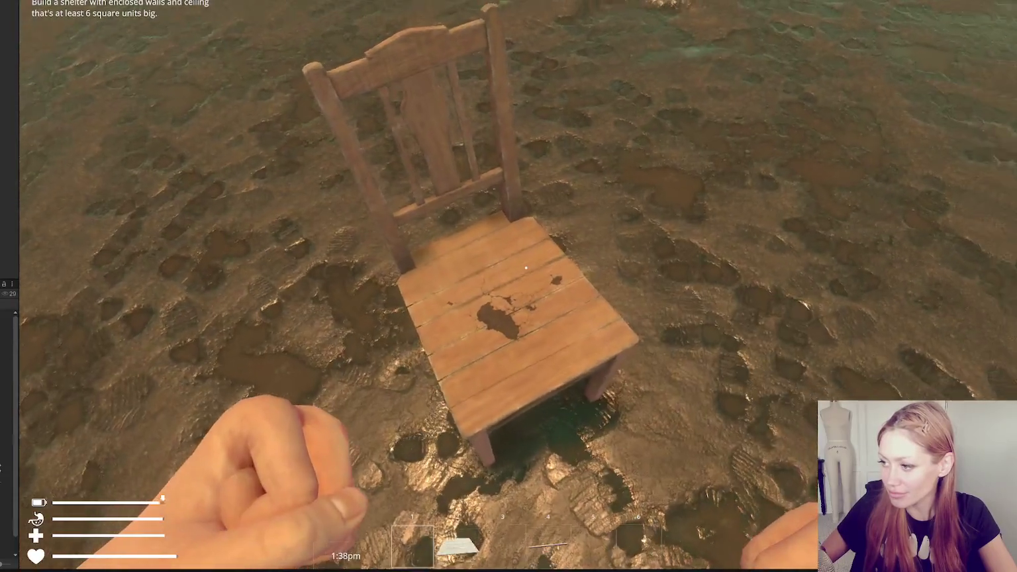
key(Escape)
key(alt+Tab)
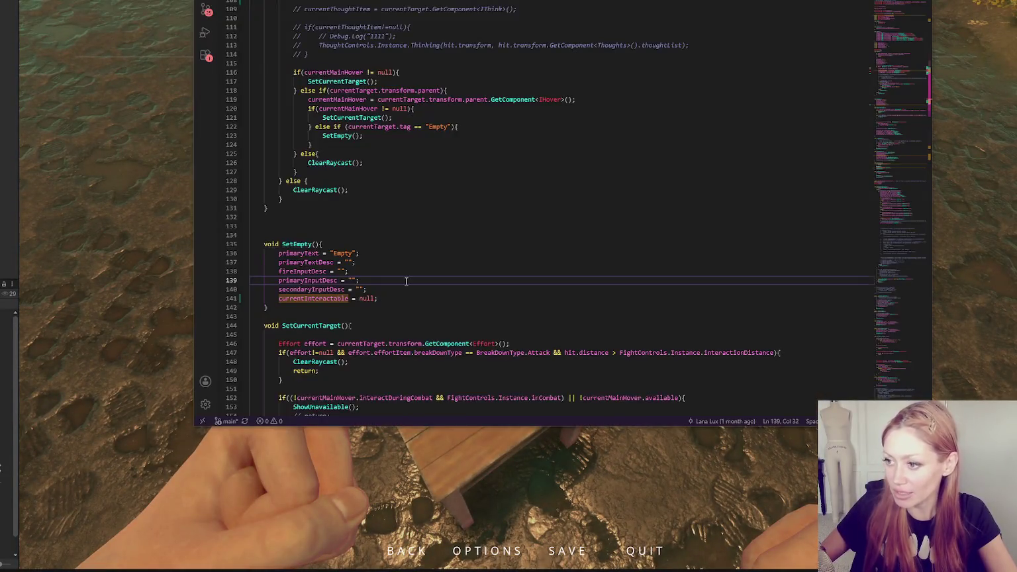
- Remove the 'currentInteractable = null;' line from SetEmpty and review where currentInteractable is used
drag(386, 289, 392, 295)
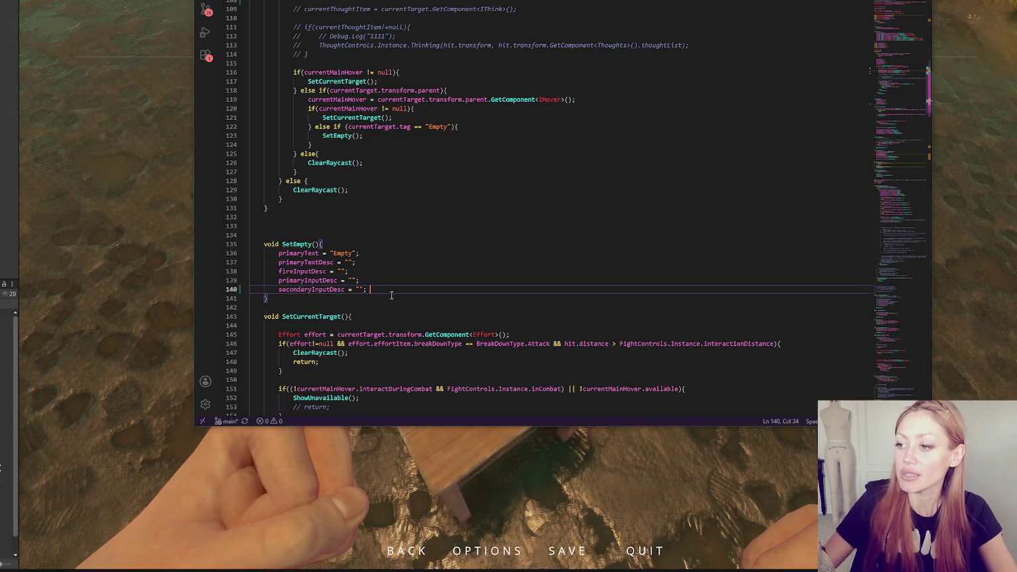
click(419, 152)
scroll(434, 129, up, 6)
scroll(434, 129, up, 12)
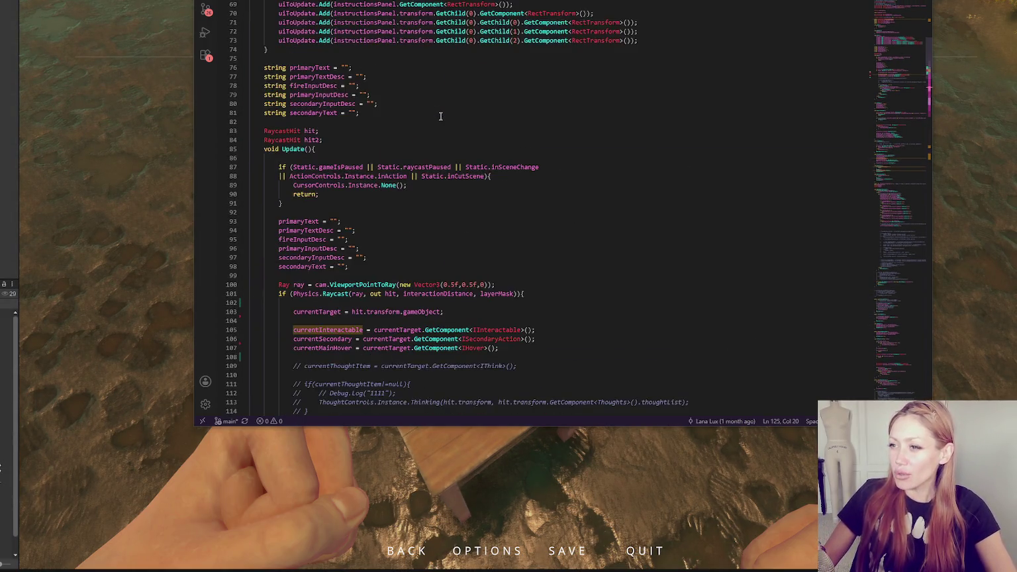
key(alt+Left)
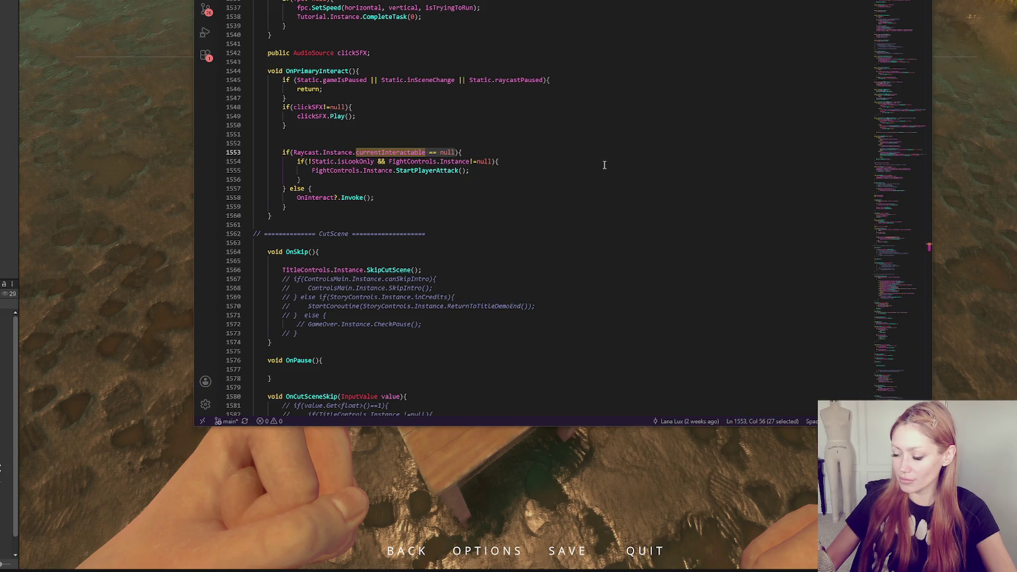
key(ctrl+Tab)
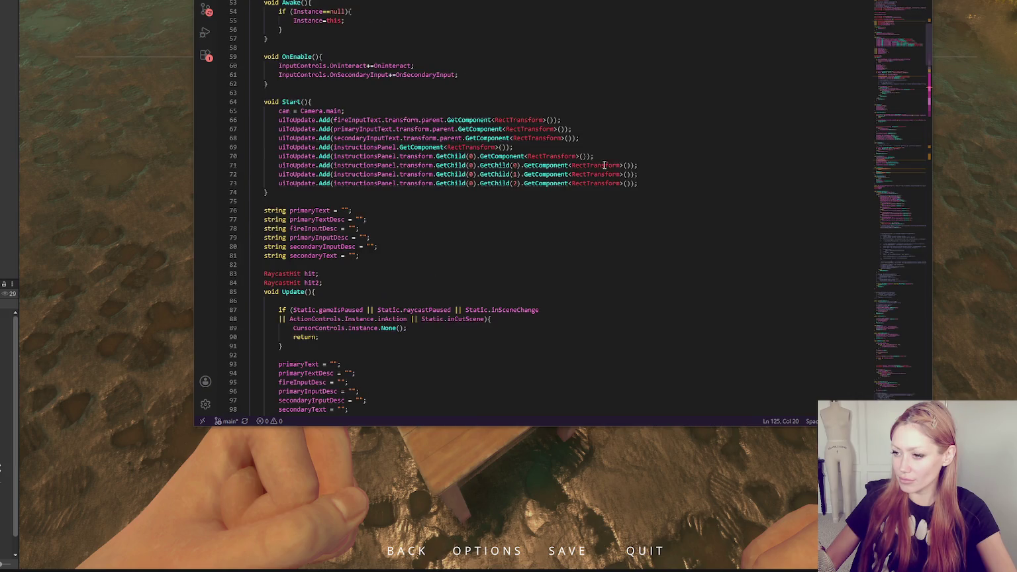
scroll(603, 163, down, 4)
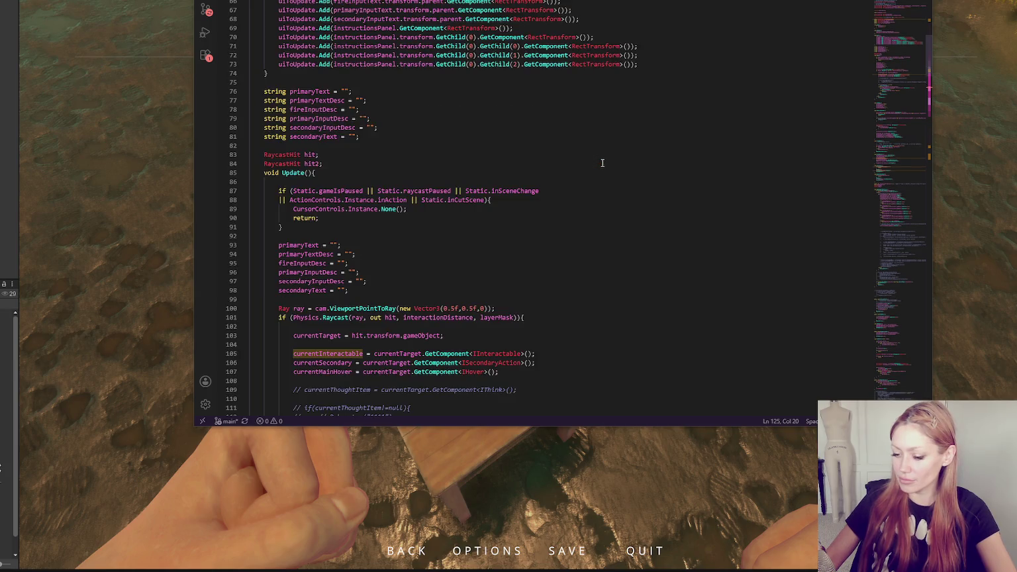
scroll(603, 161, down, 4)
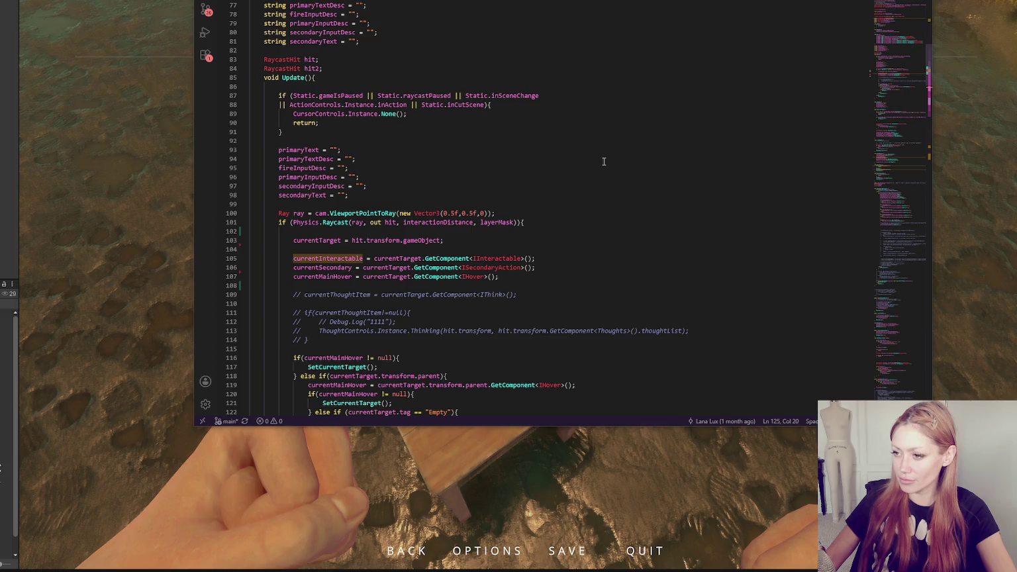
scroll(603, 161, down, 3)
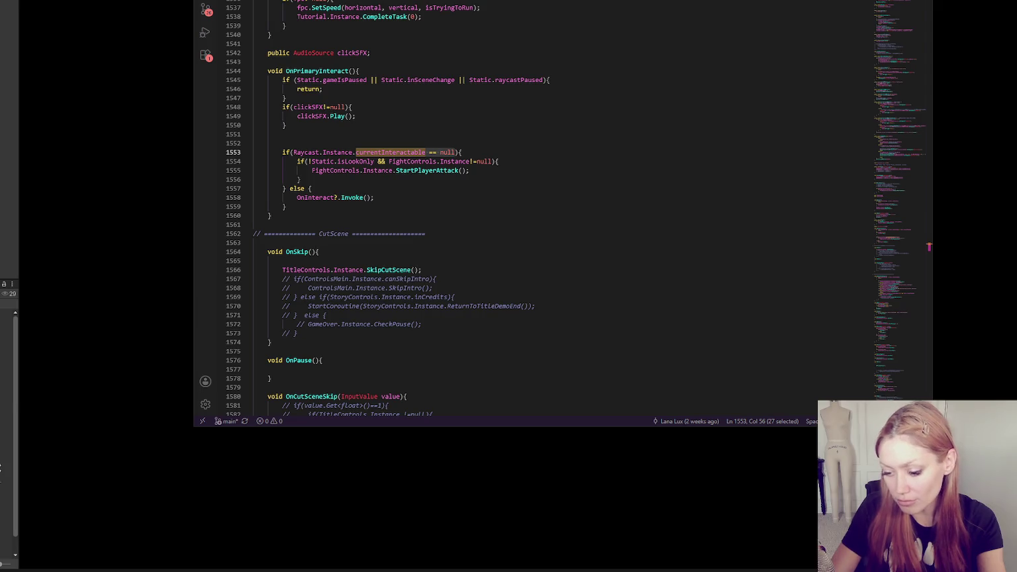
- Inspect OnPrimaryInteract's OnInteract else branch and FightControls, then navigate back to Update
click(520, 188)
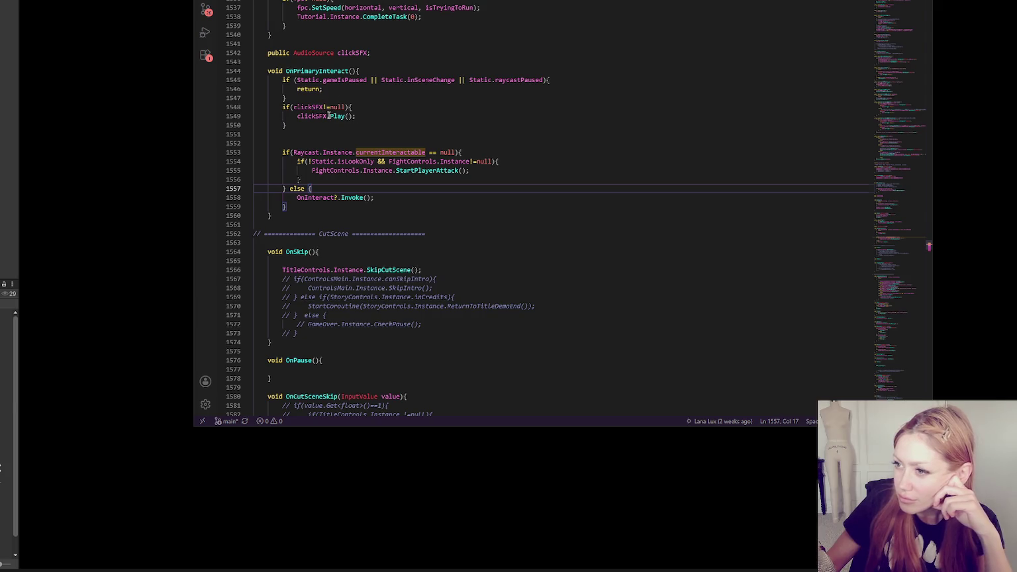
double_click(335, 170)
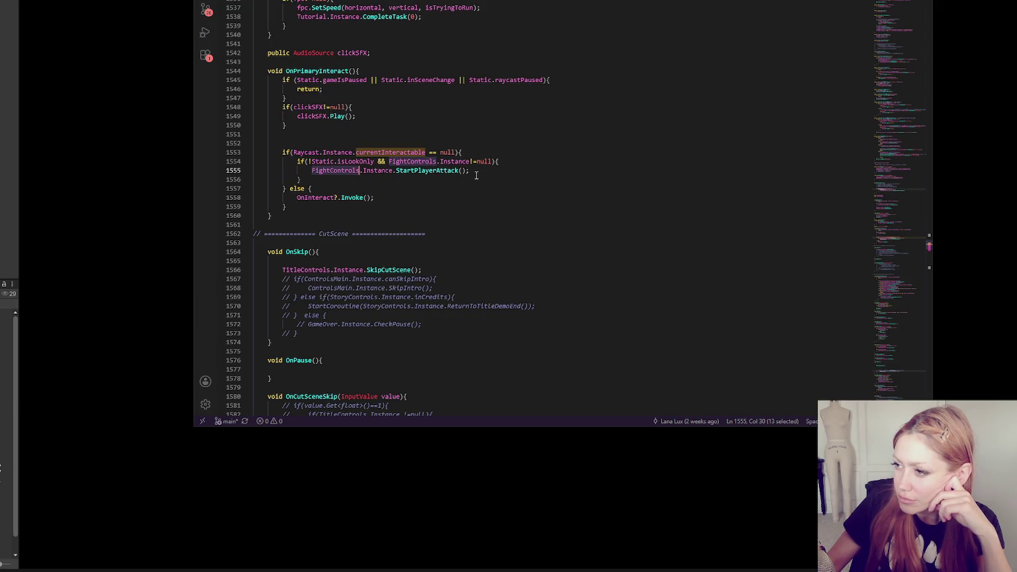
click(467, 154)
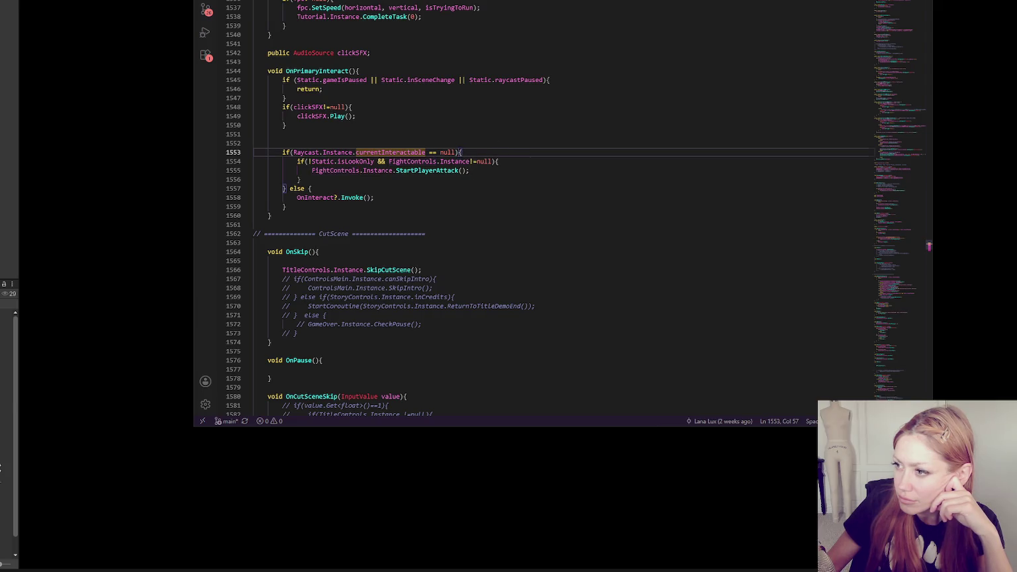
key(alt+Left)
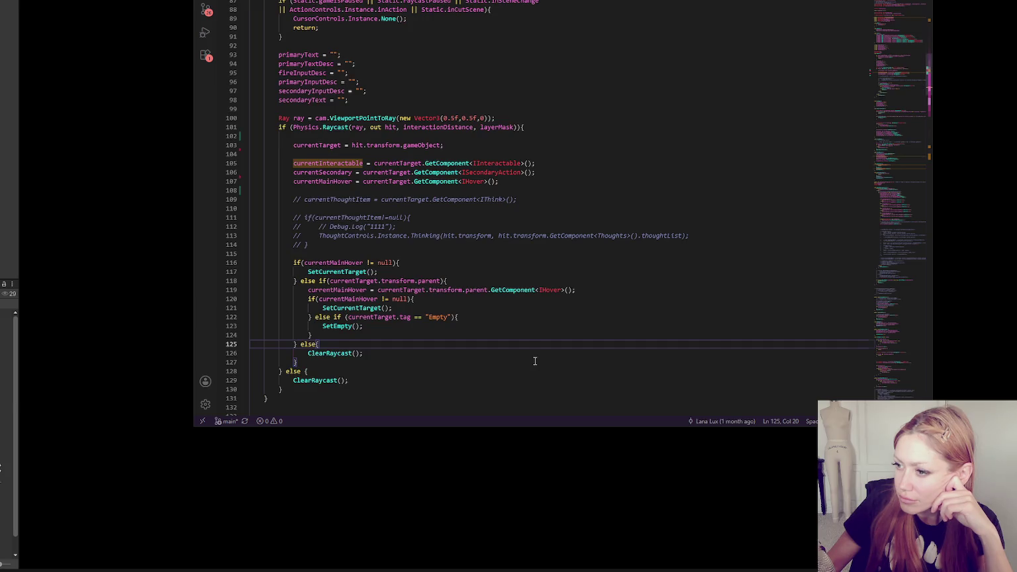
- Review the Update raycast logic down to SetEmpty and SetCurrentTarget, placing the cursor below Update
scroll(530, 318, down, 5)
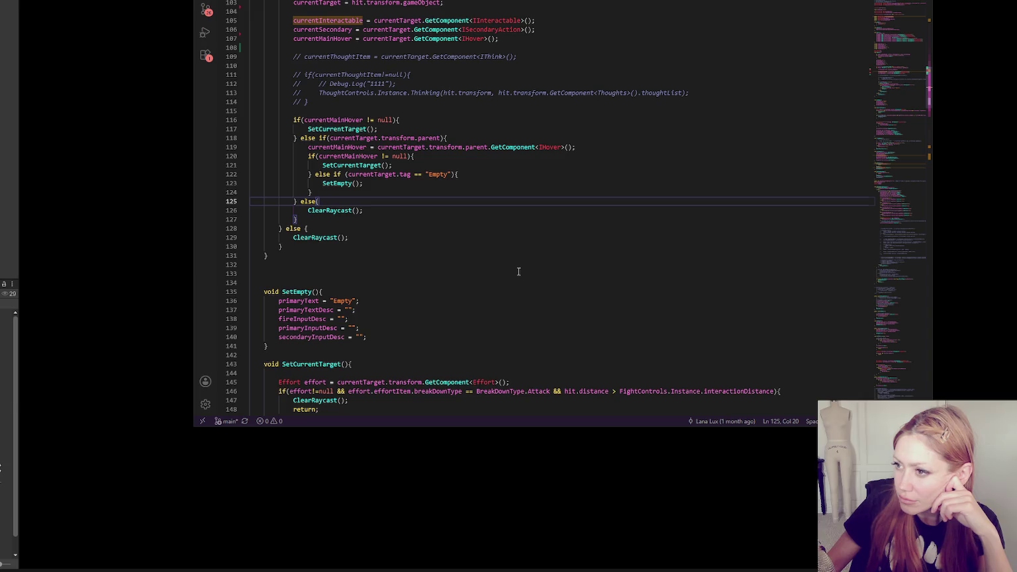
scroll(519, 271, up, 1)
scroll(518, 271, up, 1)
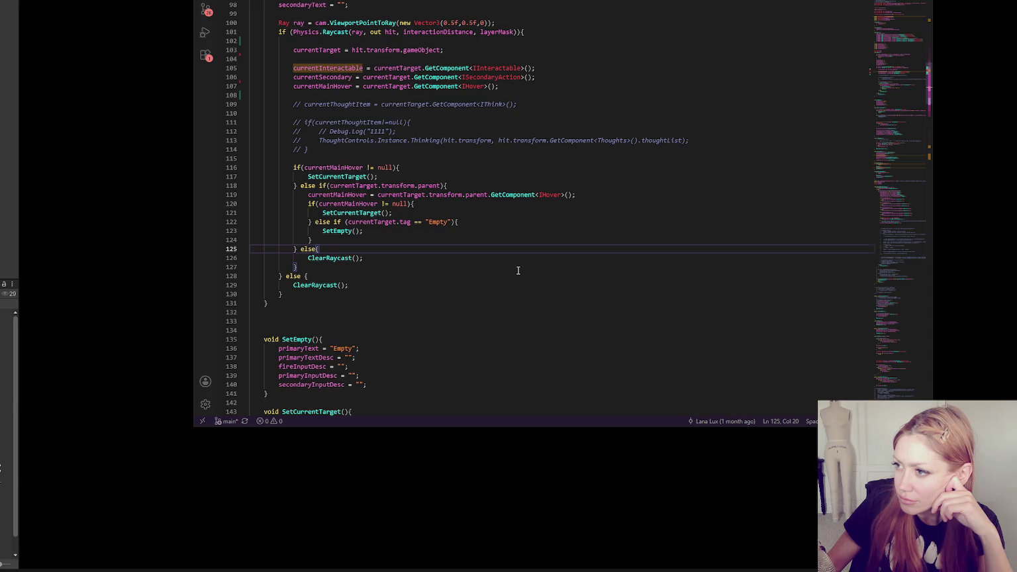
scroll(518, 270, up, 1)
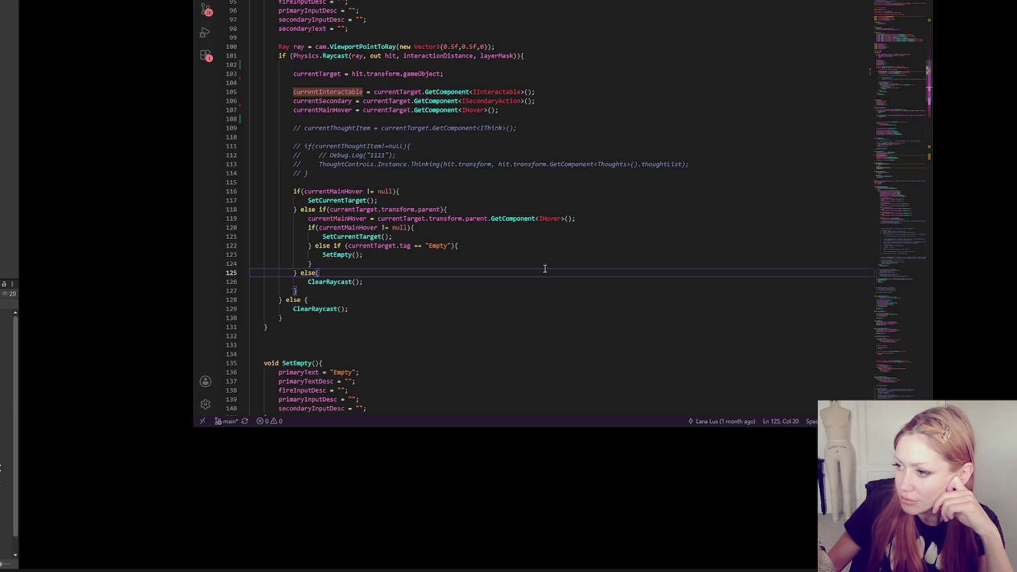
scroll(545, 268, up, 5)
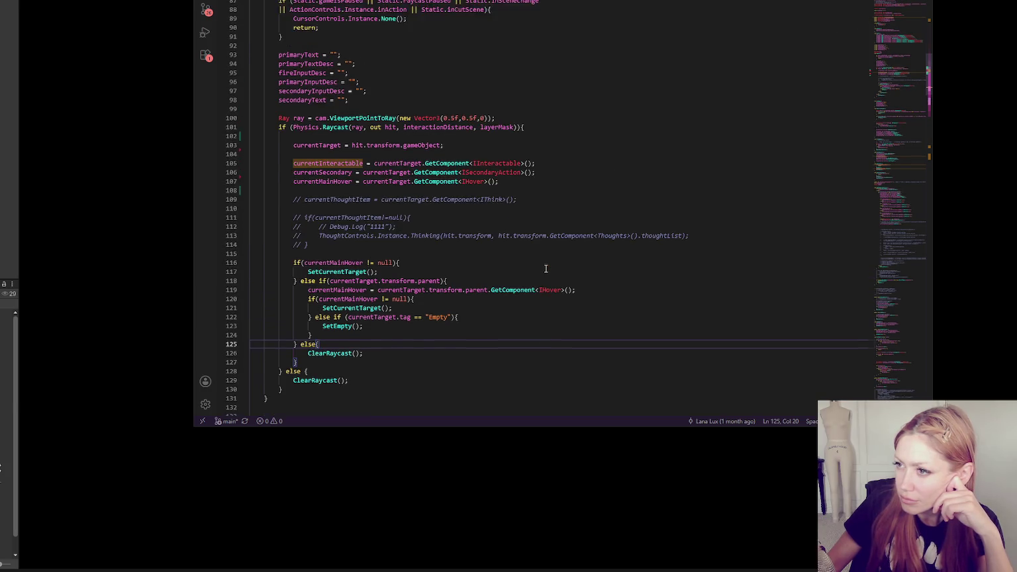
scroll(545, 268, down, 2)
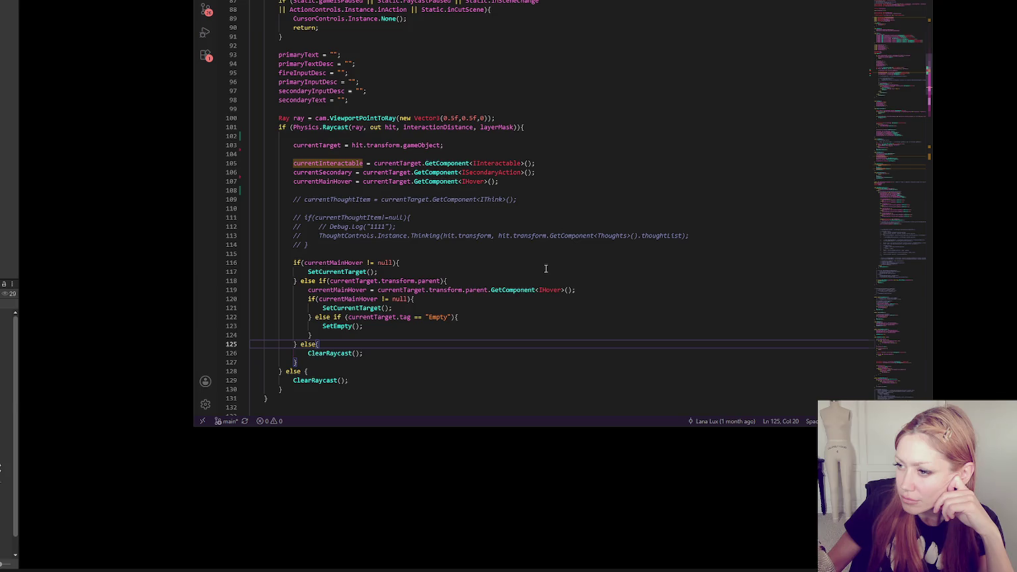
scroll(546, 268, down, 10)
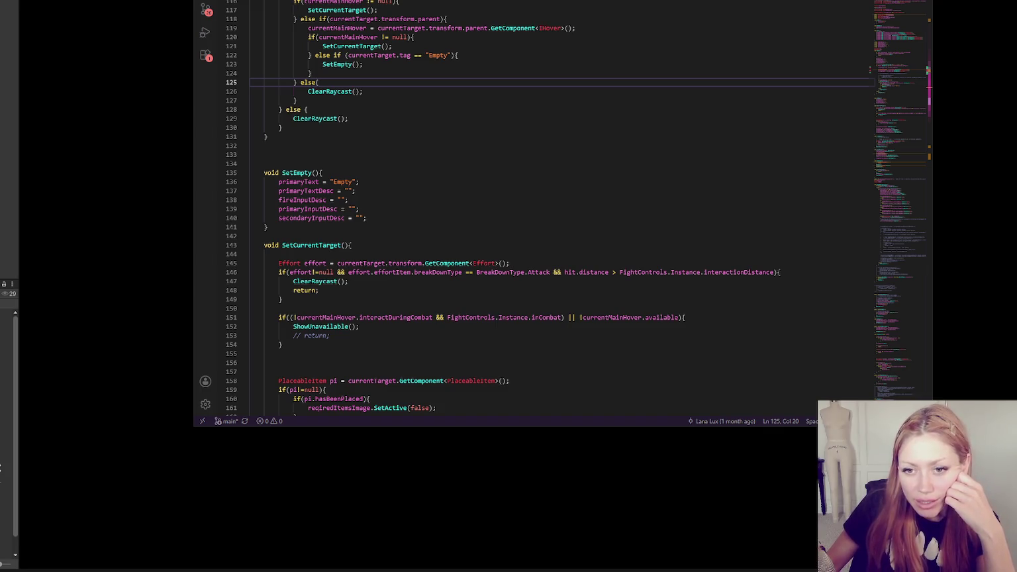
click(424, 165)
click(436, 148)
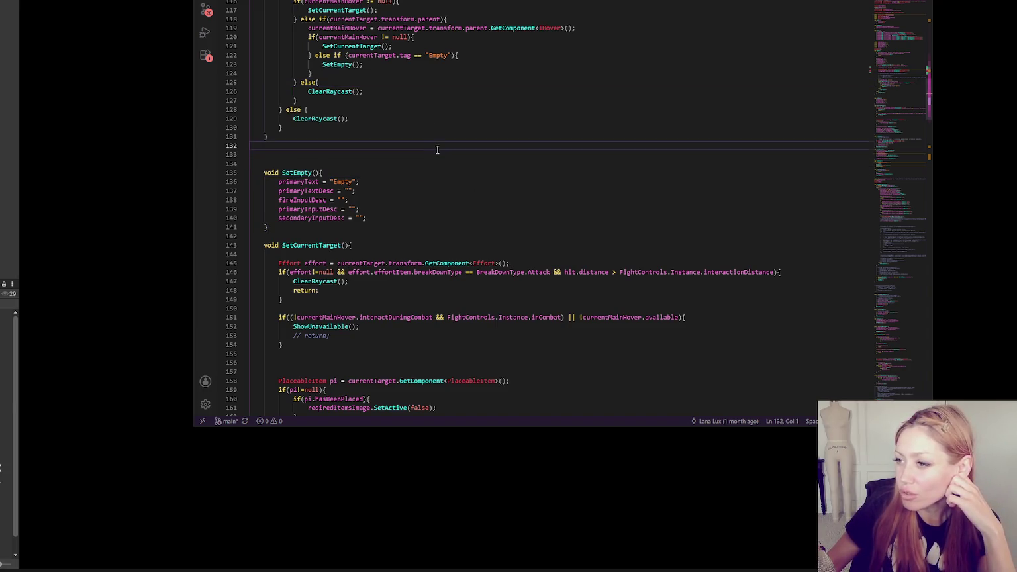